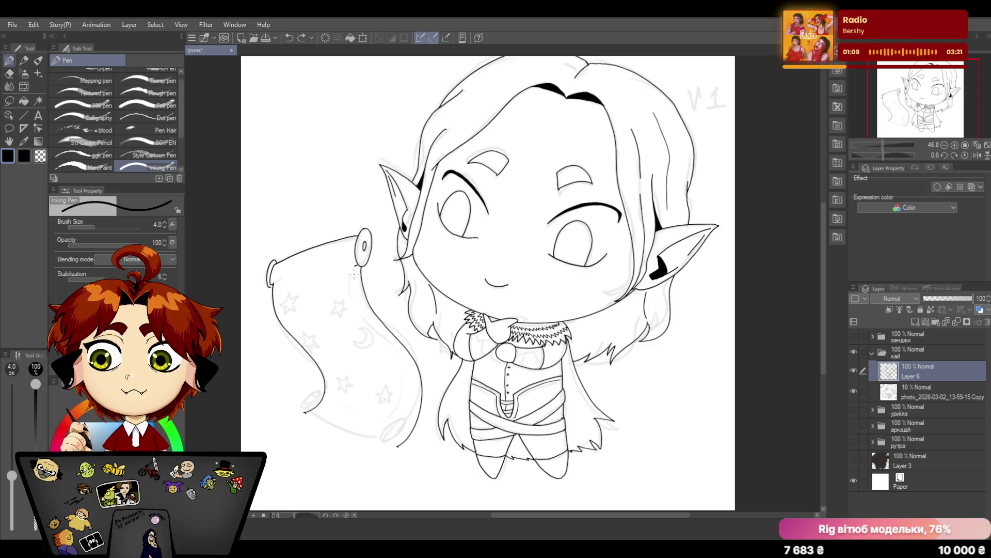
Ink the long curved staff line beside the scroll, redrawing it once, and start its bottom loop
drag(355, 272, 409, 433)
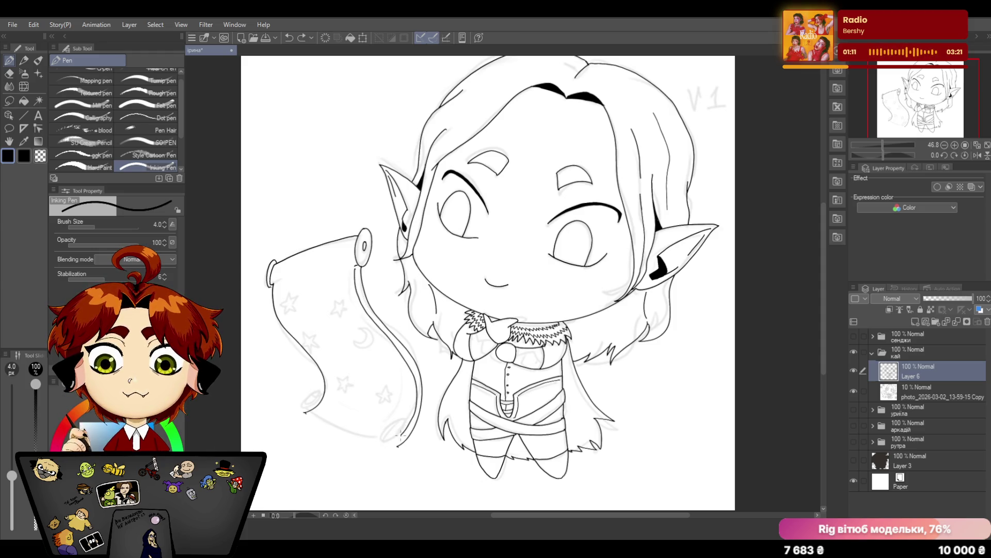
key(ctrl+z)
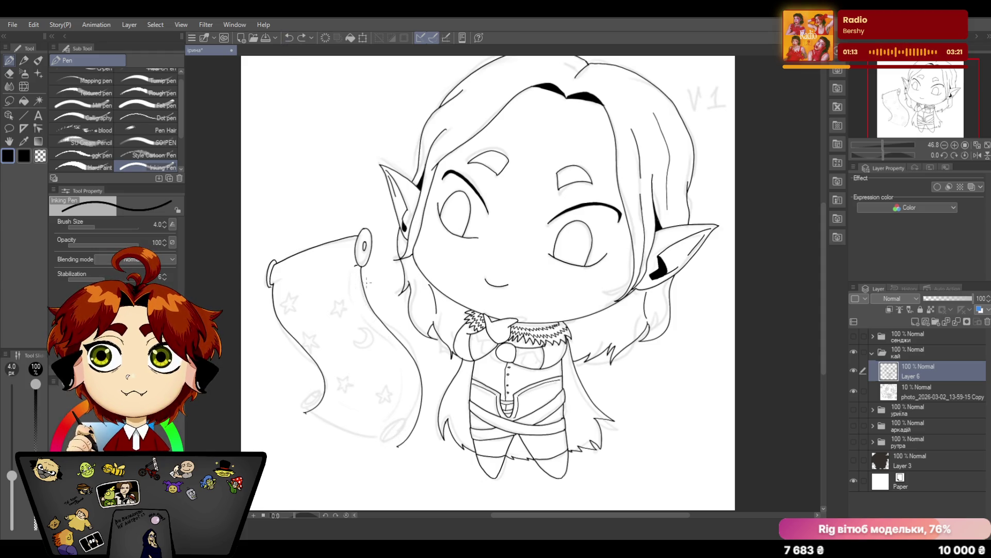
drag(357, 266, 397, 445)
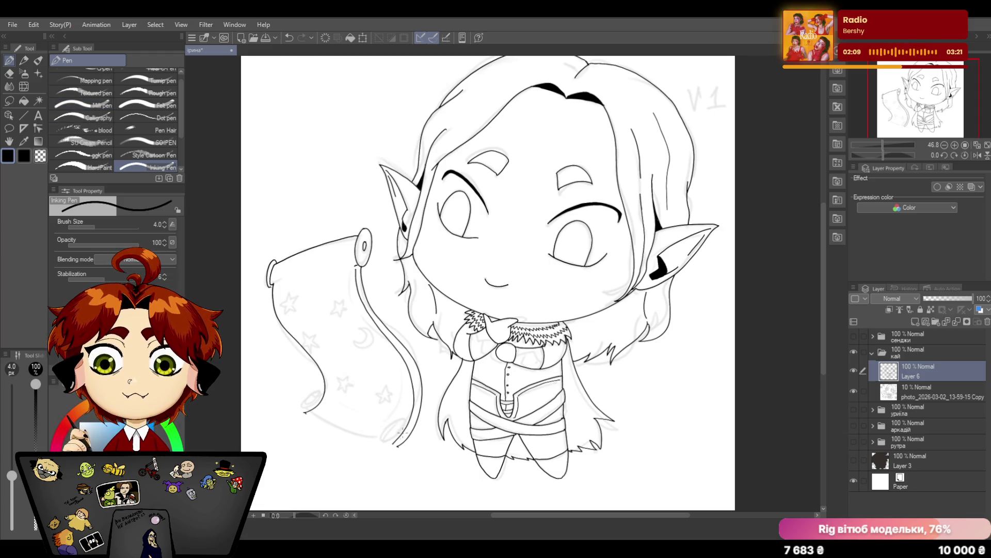
mouse_move(403, 427)
mouse_down()
mouse_move(391, 443)
mouse_move(410, 434)
mouse_move(405, 424)
mouse_move(410, 444)
mouse_up()
Undo the first loop, erase part of the staff's bottom loop with the Eraser, and return to the pen
click(291, 37)
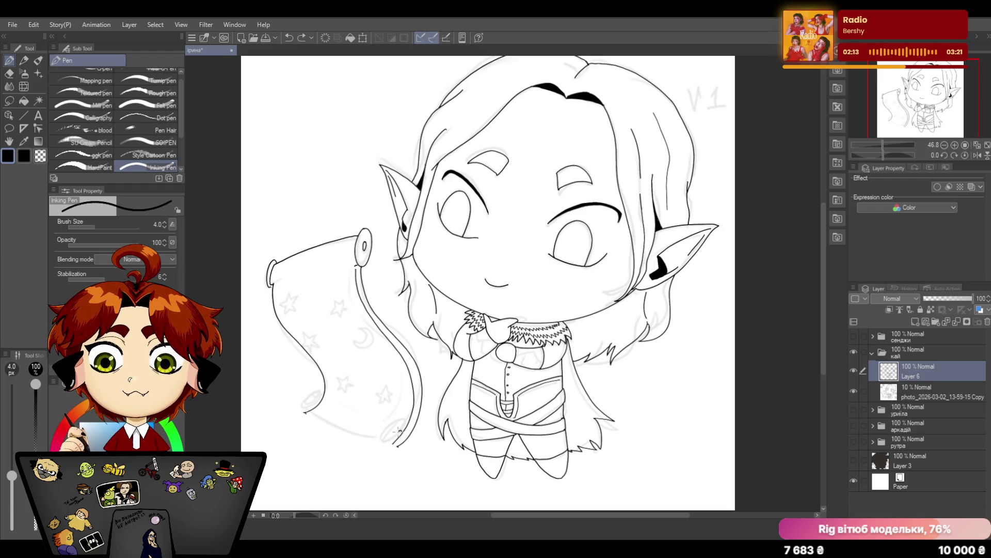
key(e)
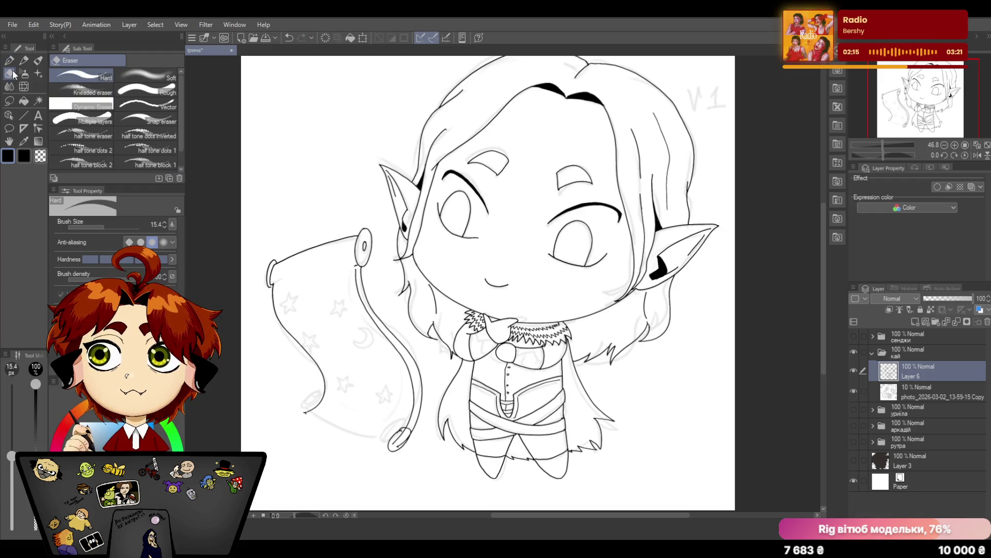
mouse_move(406, 431)
mouse_down()
mouse_move(393, 443)
mouse_move(408, 445)
mouse_up()
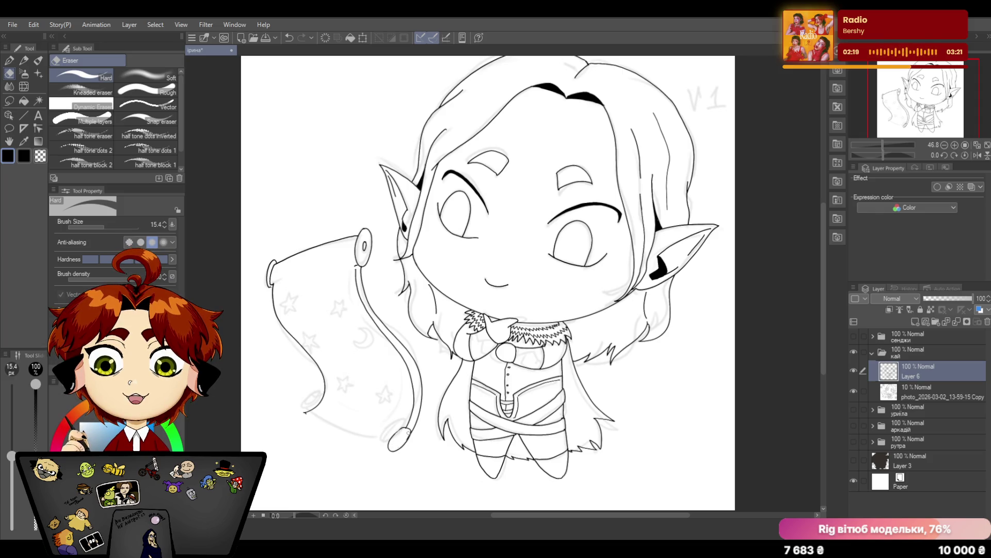
click(9, 60)
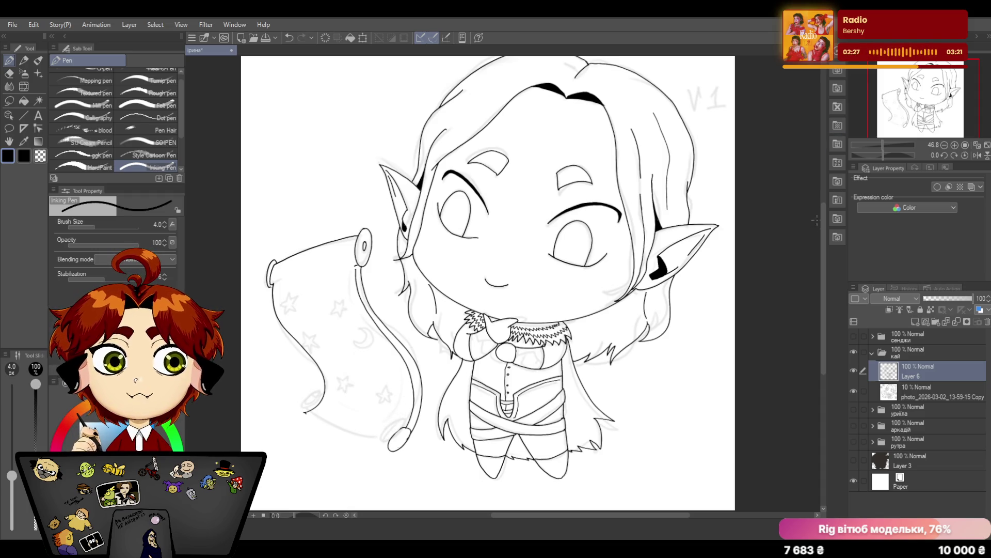
drag(824, 215, 821, 202)
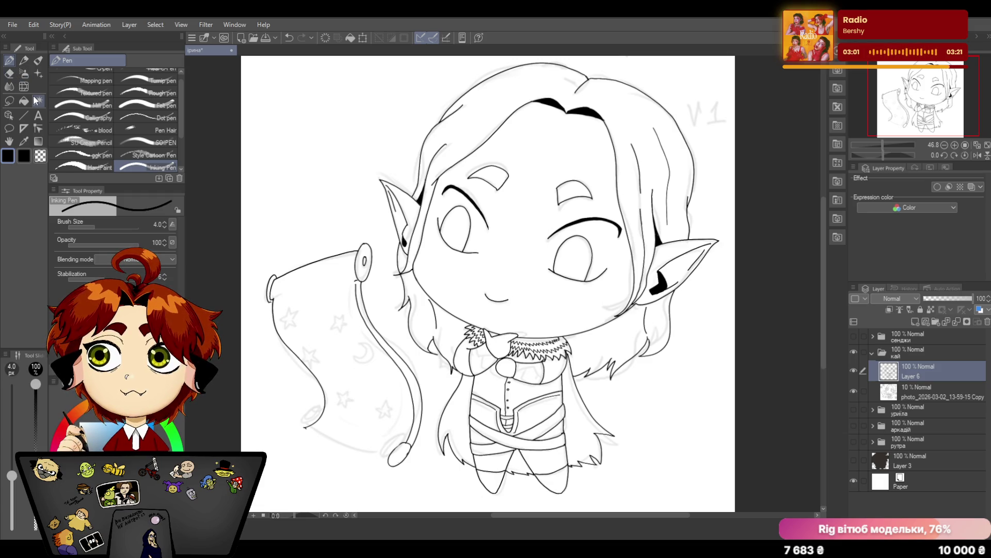
Add ink inside the oval at the staff's end, alternating Hard eraser and Inking Pen to tidy it
drag(394, 449, 404, 459)
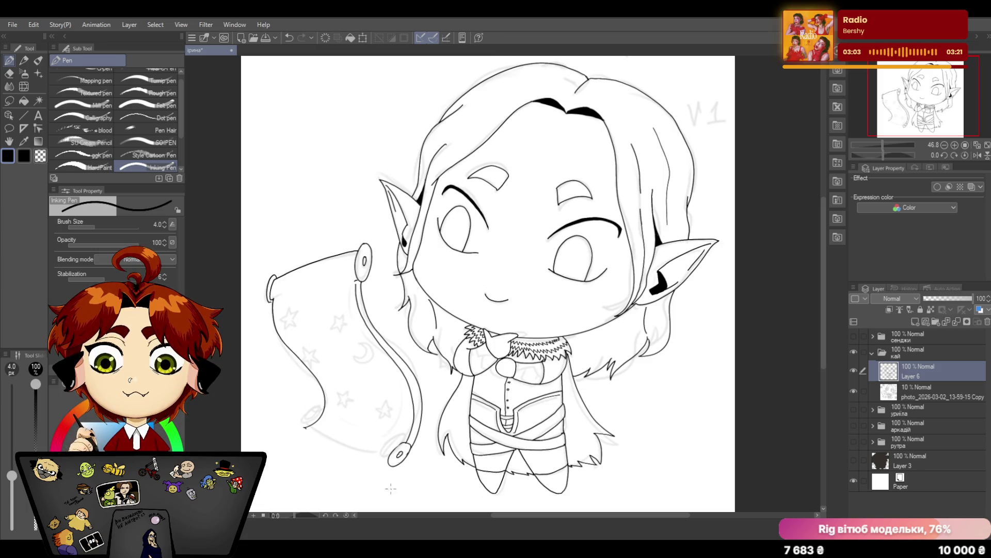
click(9, 74)
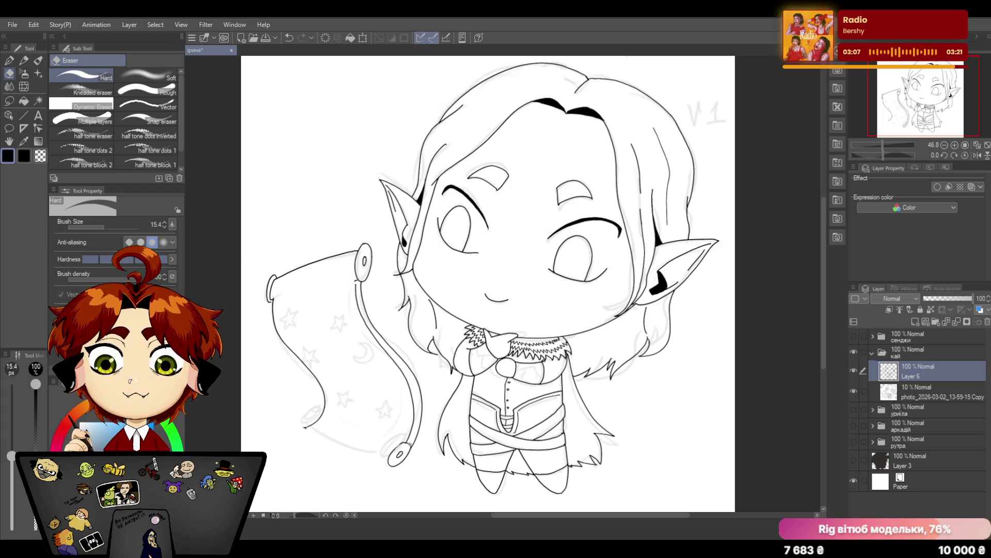
key(p)
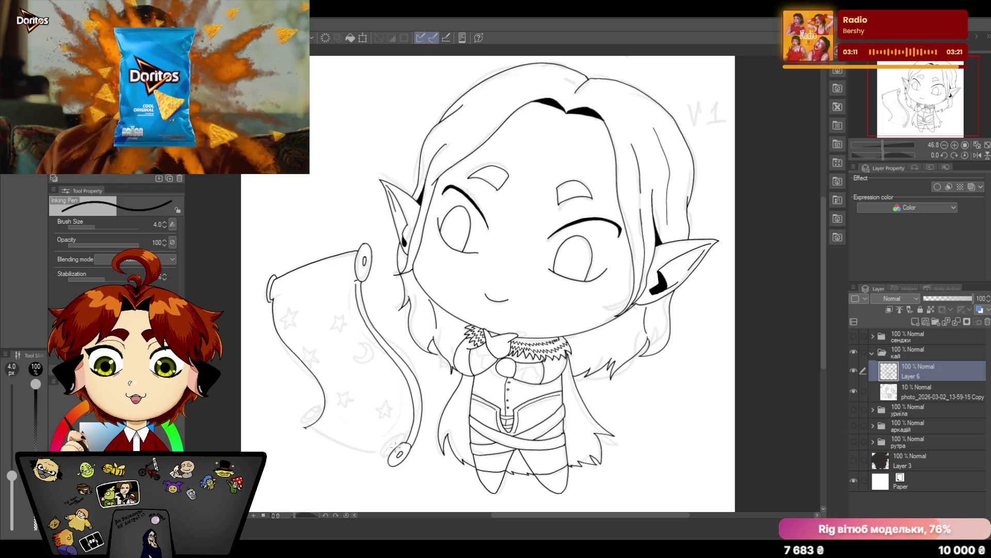
key(e)
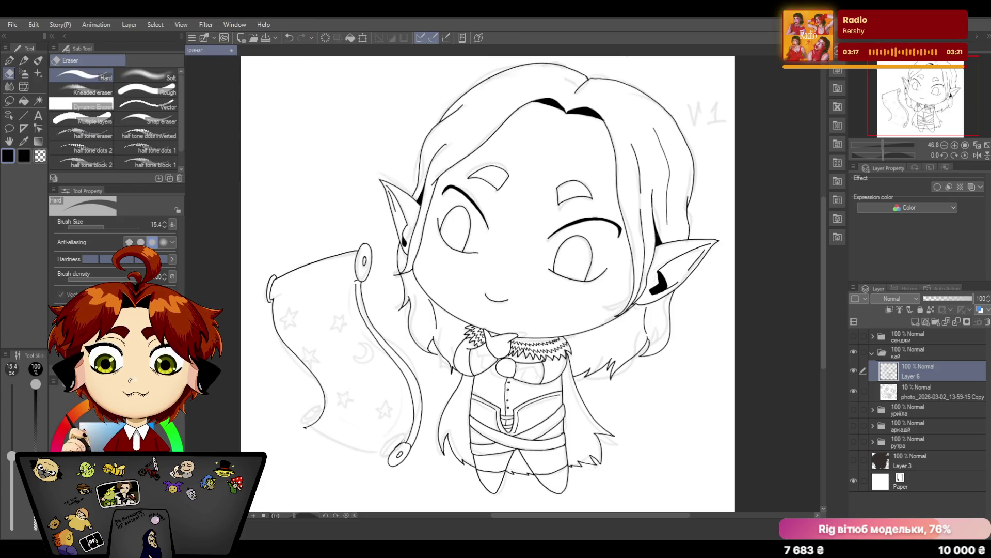
key(p)
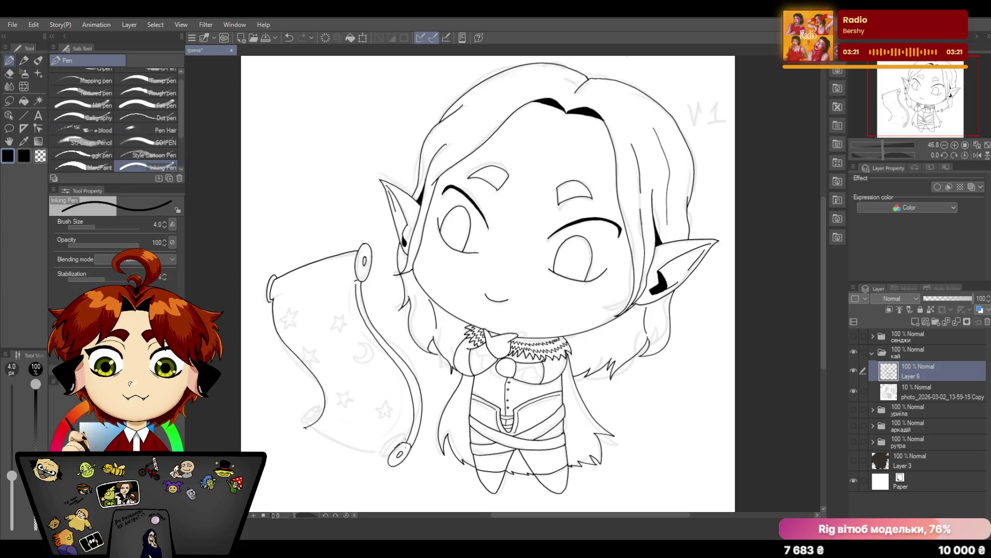
click(9, 73)
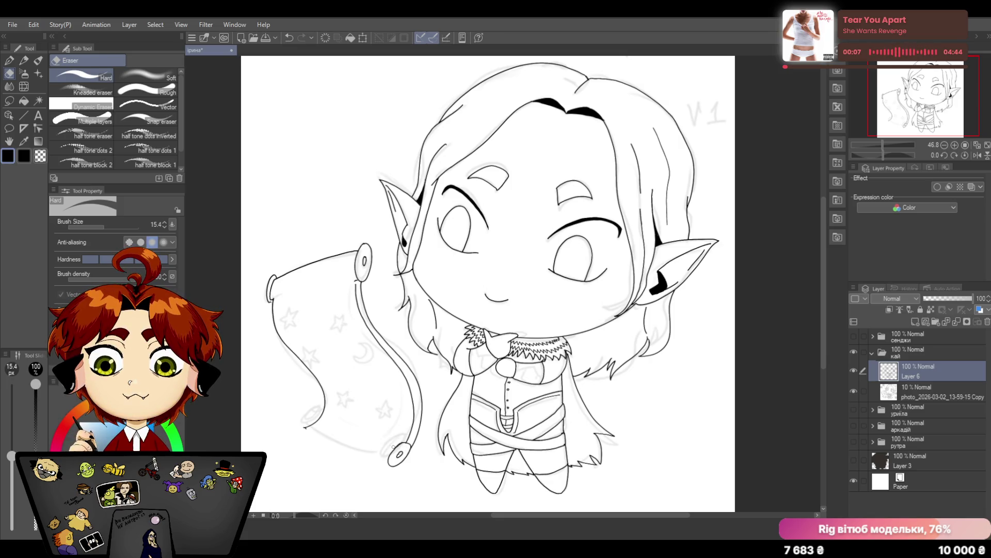
key(p)
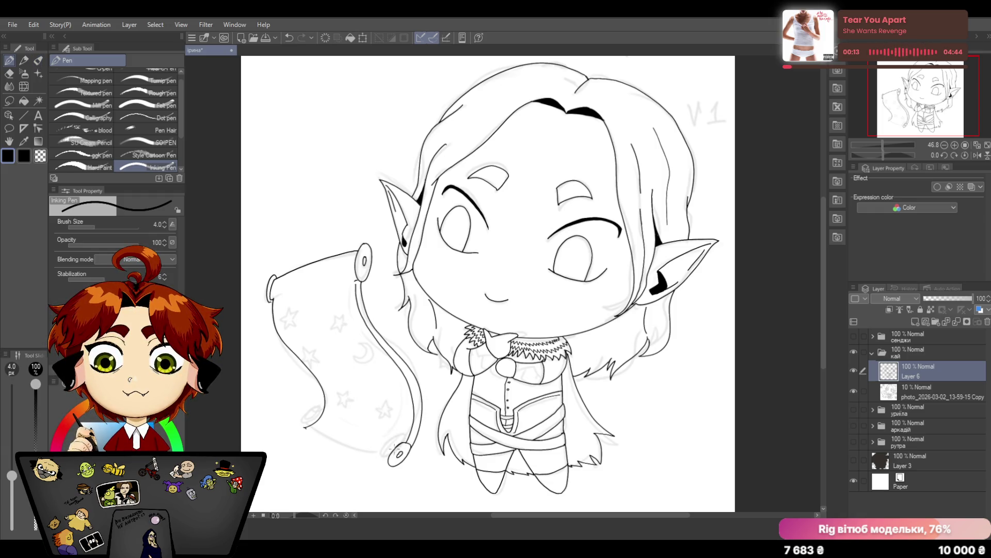
Erase stray bits near the staff's lower end and ink small fixes there
click(10, 74)
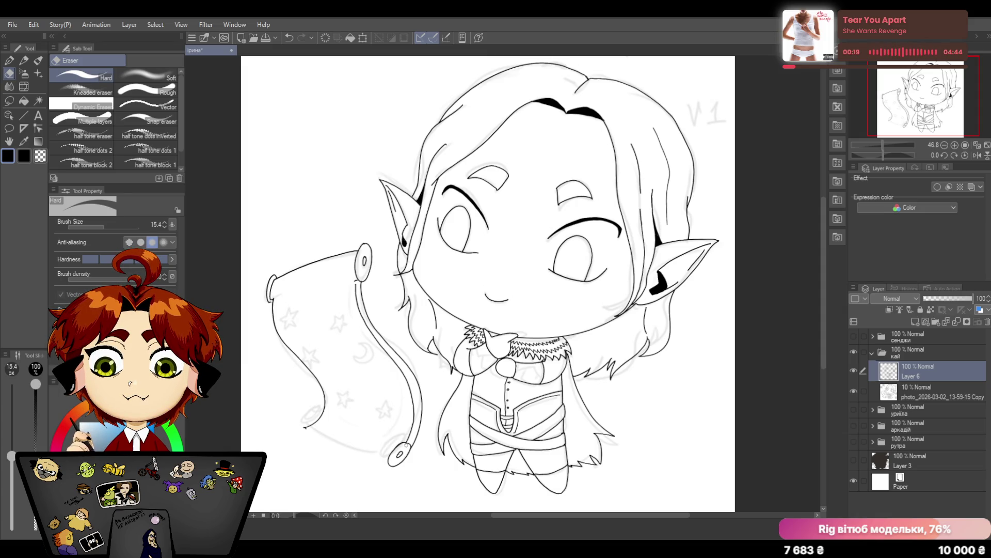
drag(403, 445, 395, 451)
click(10, 60)
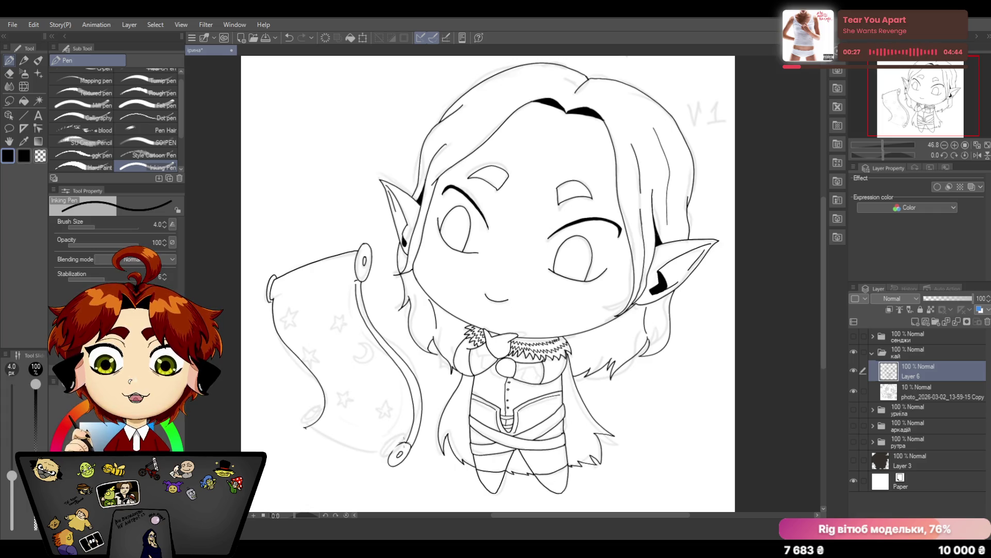
drag(404, 443, 393, 452)
key(e)
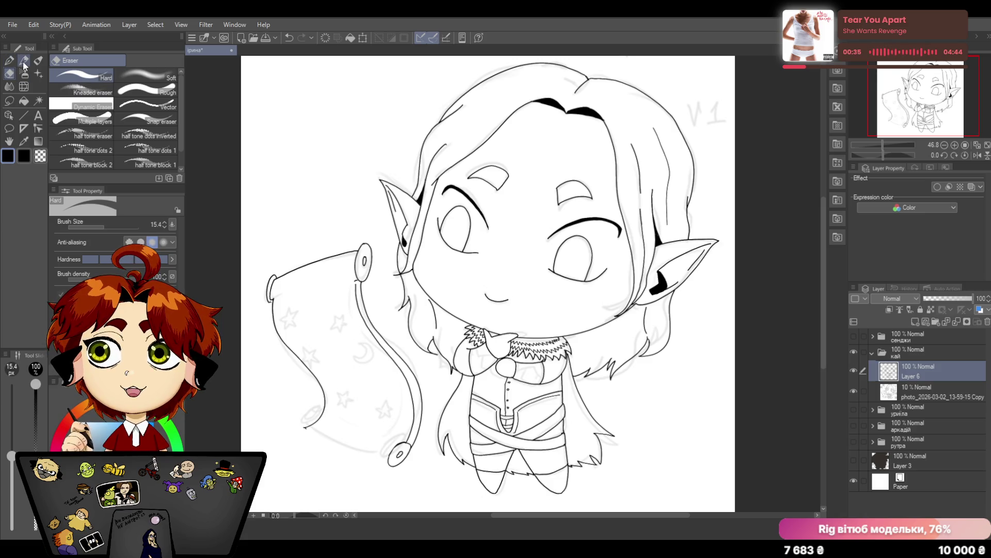
scroll(822, 295, down, 2)
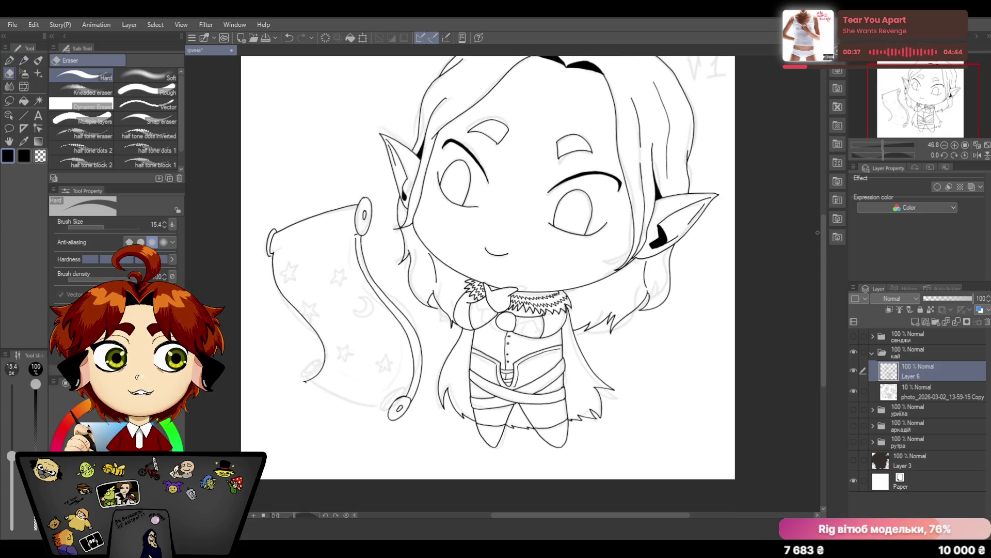
Erase the old outline near the staff's tip and ink fresh strokes at the oval tip
drag(884, 146, 890, 140)
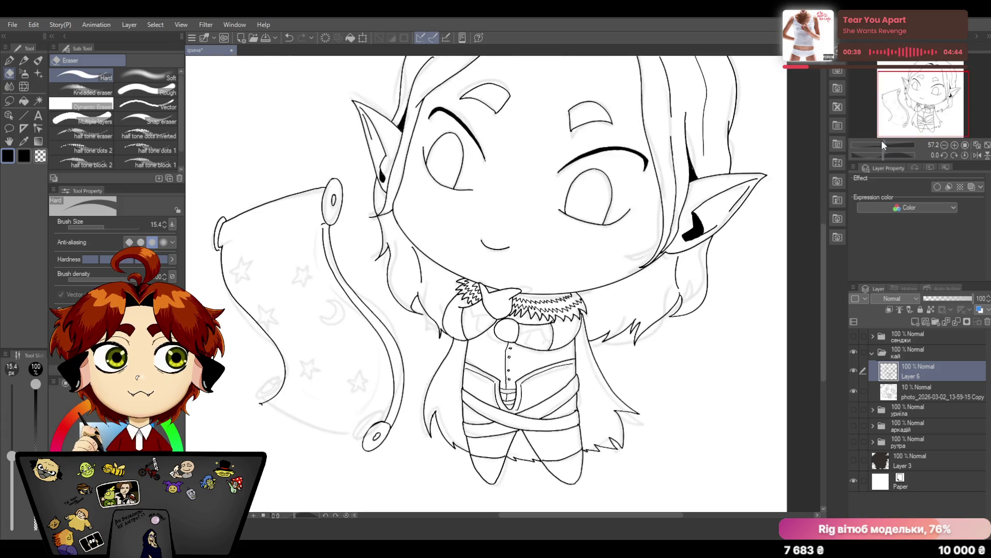
drag(827, 244, 822, 302)
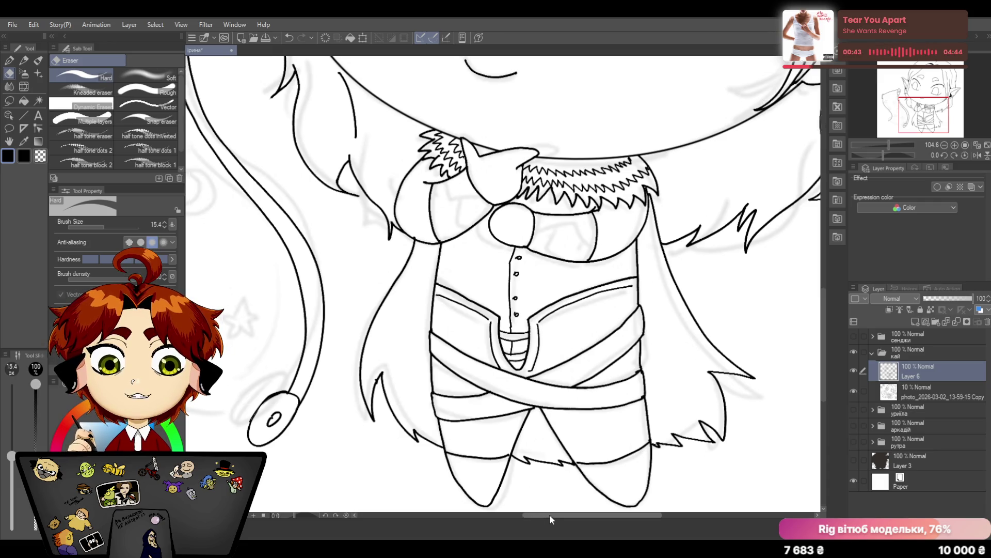
drag(549, 515, 528, 515)
drag(329, 432, 373, 396)
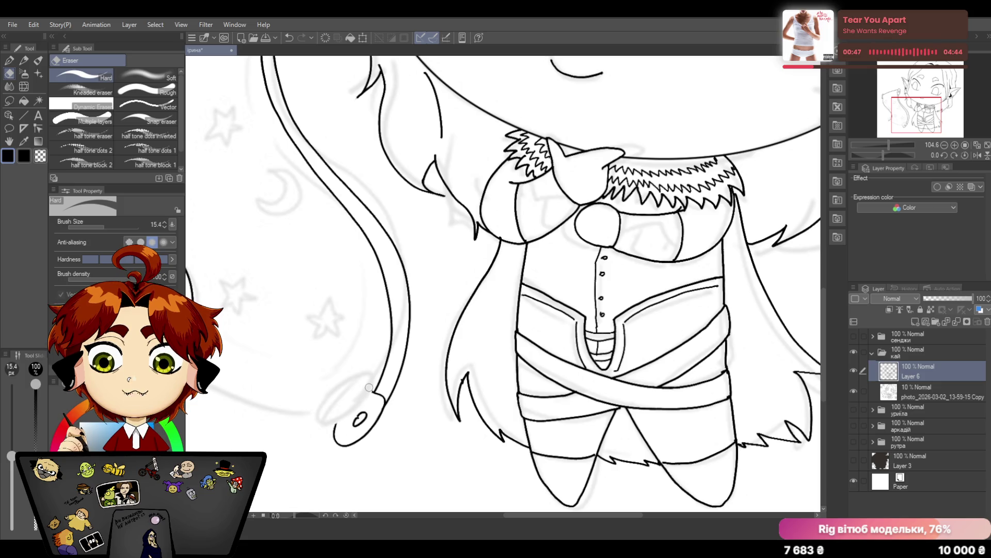
key(p)
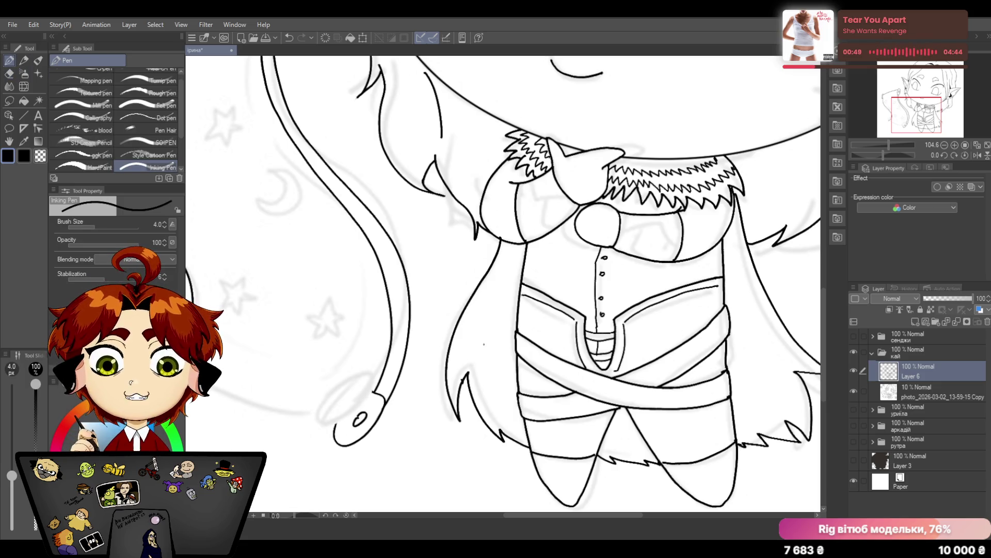
drag(375, 390, 336, 425)
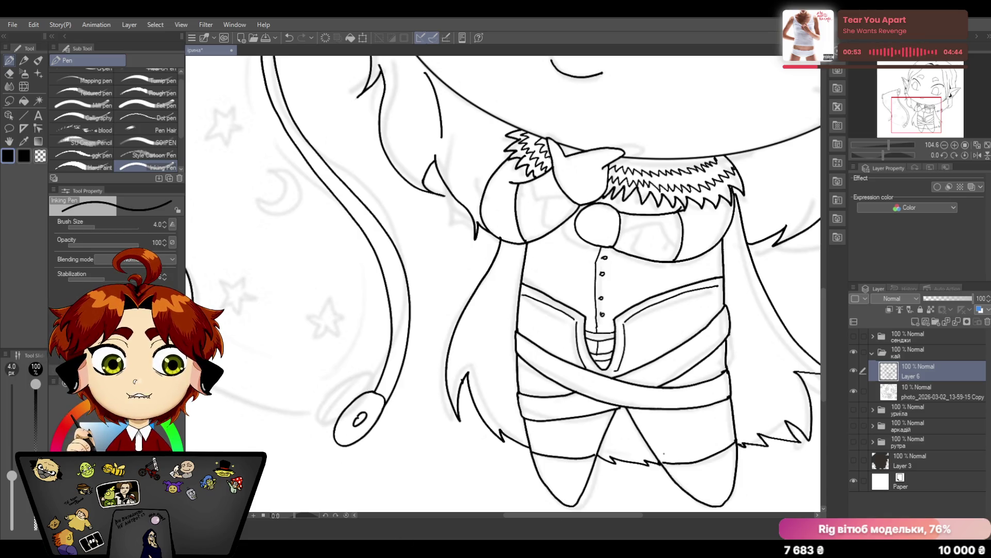
drag(624, 517, 591, 517)
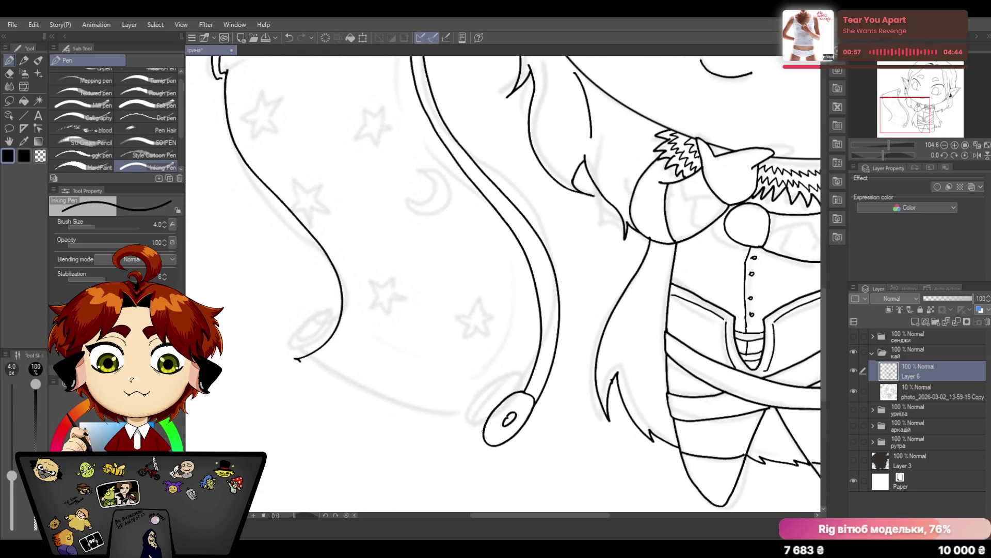
drag(520, 385, 504, 387)
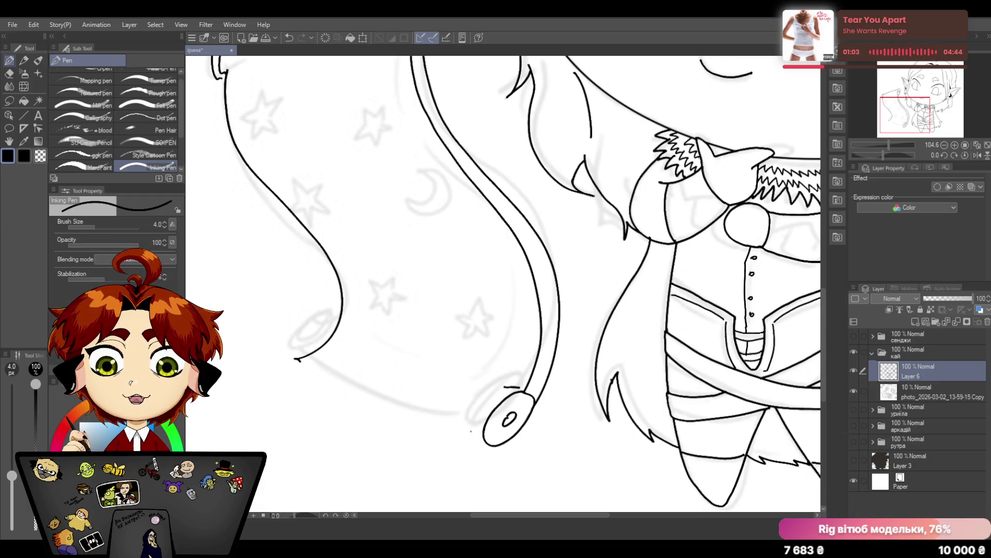
Draw the scroll's lower edge from the staff tip up to its left end
mouse_move(483, 437)
mouse_down()
mouse_move(431, 431)
mouse_move(347, 397)
mouse_move(300, 362)
mouse_up()
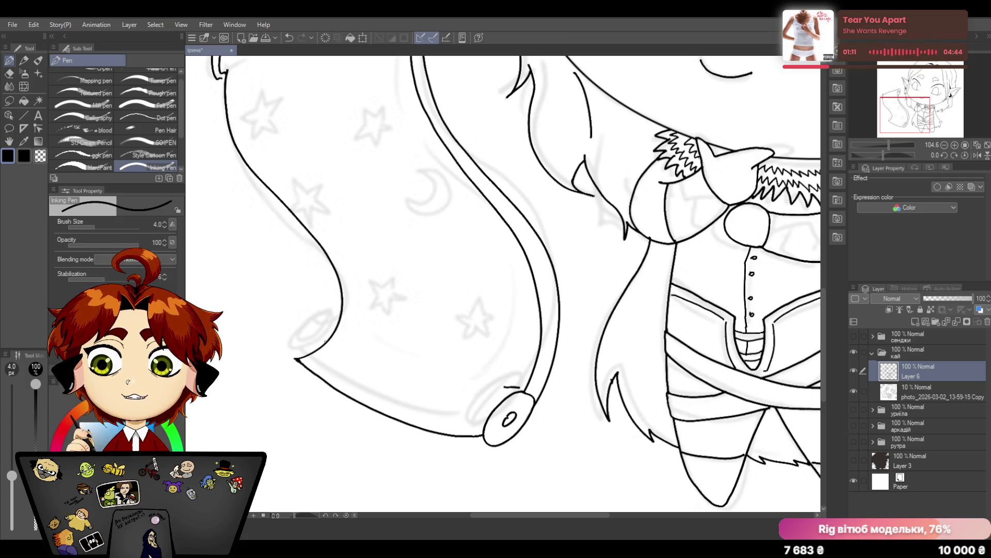
drag(333, 327, 290, 360)
drag(885, 146, 890, 143)
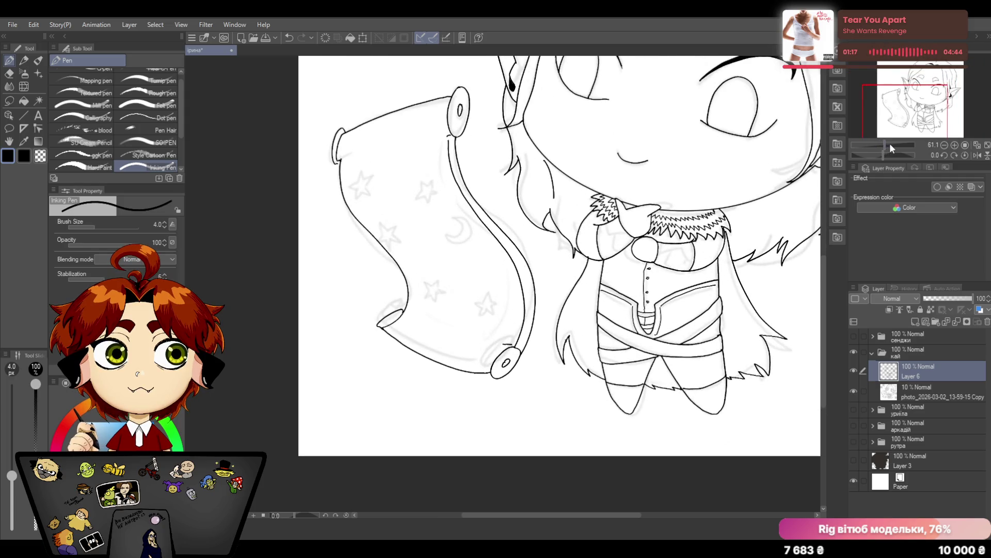
Undo the stray curl strokes and erase the lower part of the curved corner line
click(288, 38)
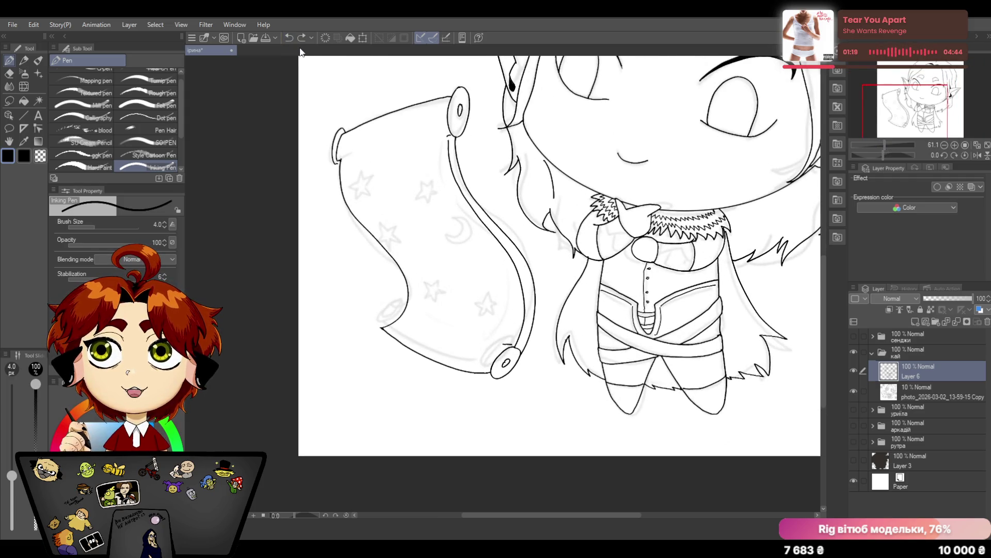
drag(887, 144, 888, 140)
drag(545, 515, 526, 500)
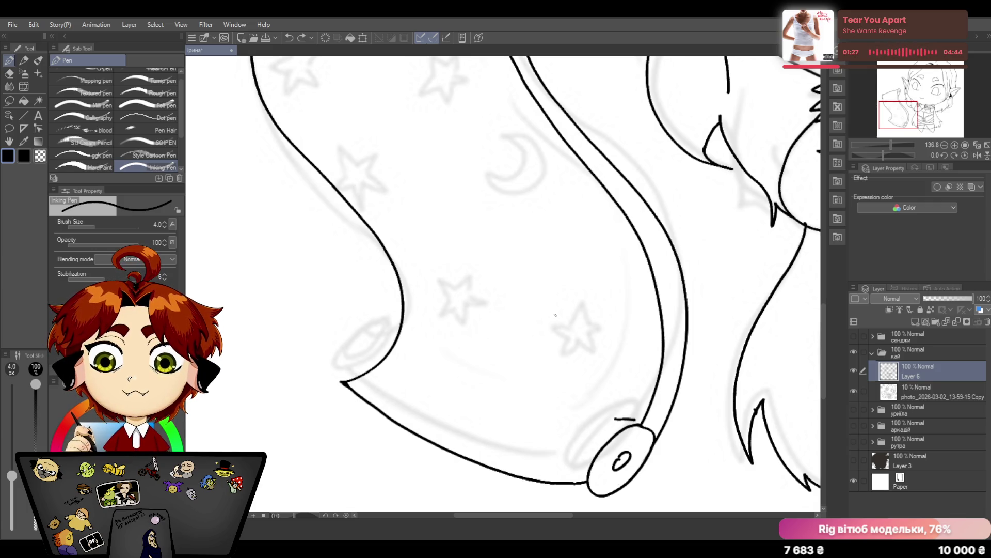
mouse_move(825, 348)
mouse_down()
mouse_move(823, 262)
mouse_move(823, 272)
mouse_up()
key(ctrl+z)
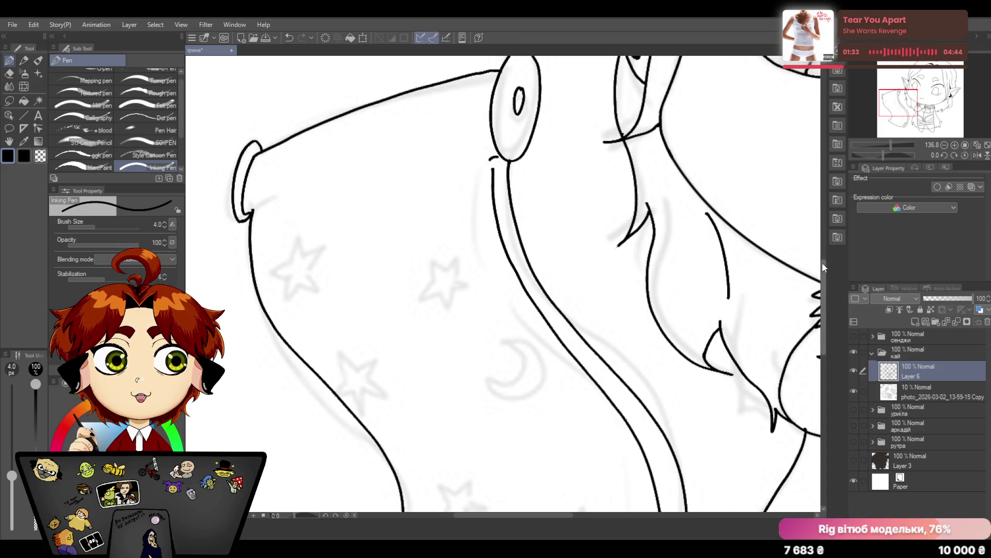
drag(823, 266, 824, 311)
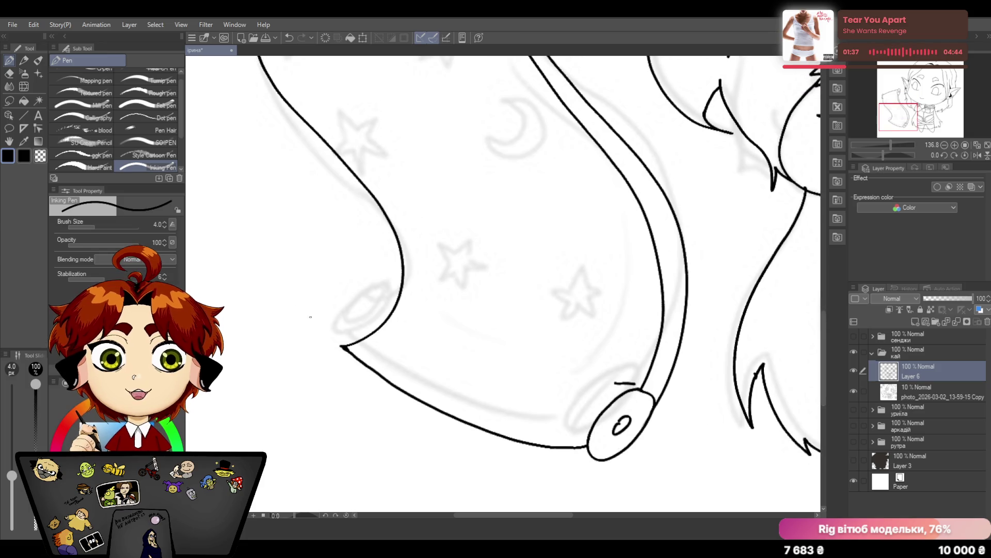
key(e)
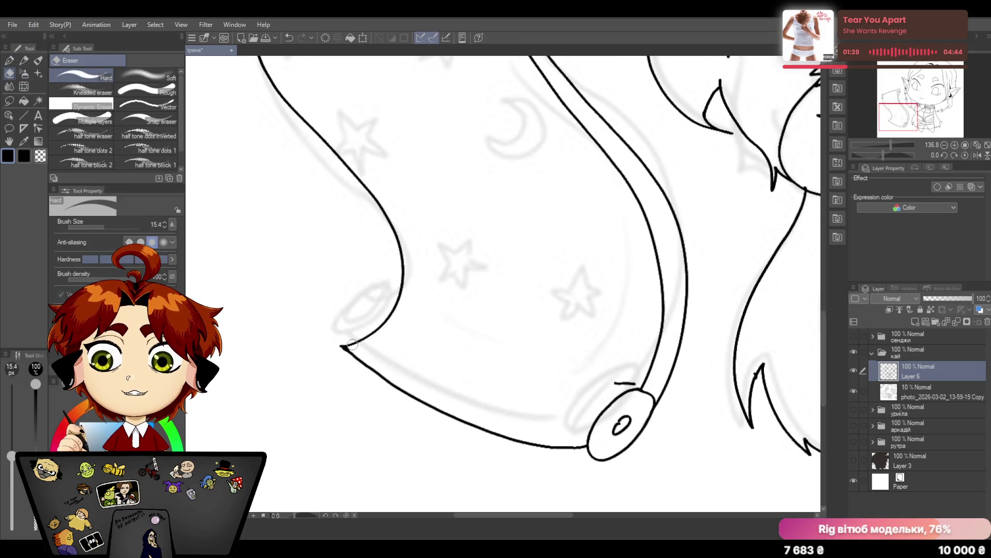
drag(344, 347, 381, 326)
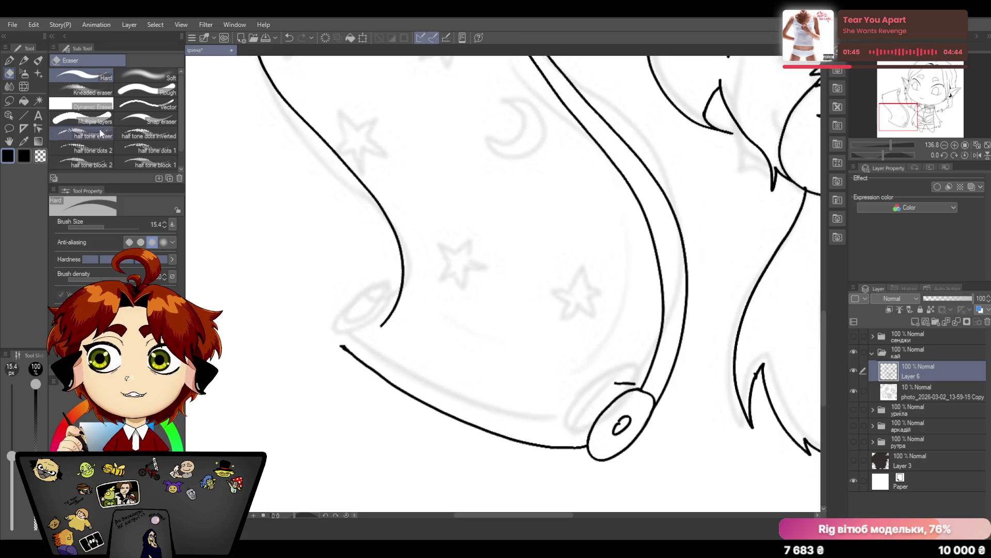
key(p)
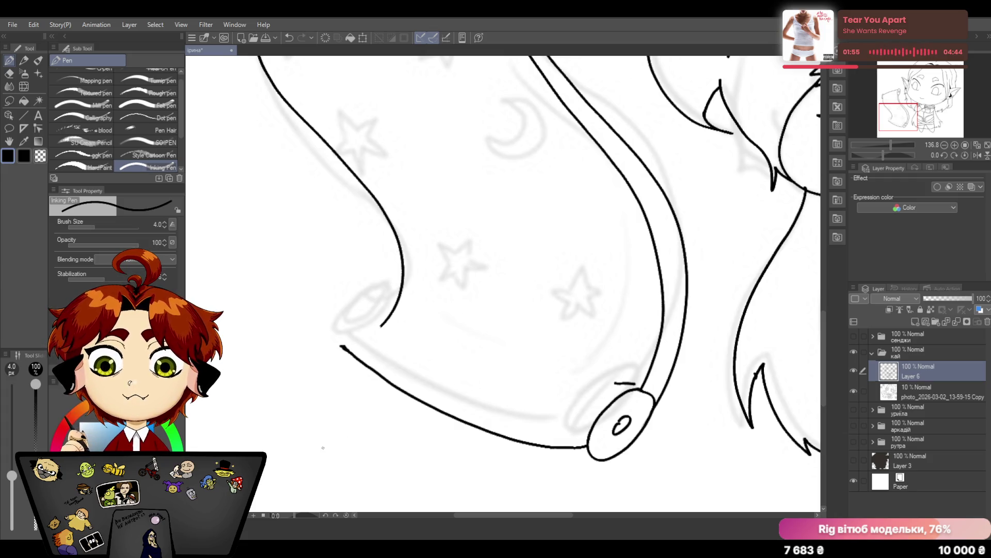
Erase the overlapping curve end and redraw the curl with two joining strokes to the upper line
click(9, 72)
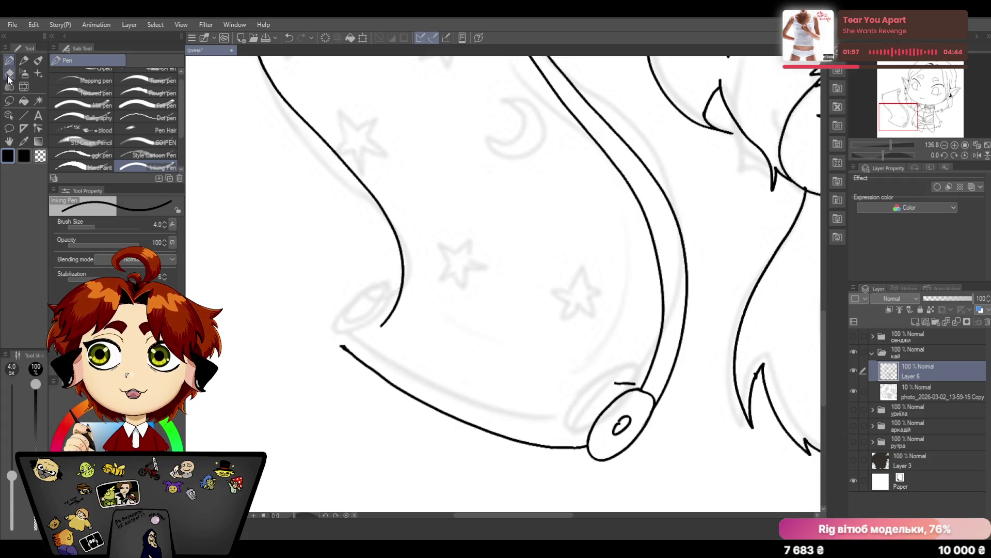
mouse_move(385, 320)
mouse_down()
mouse_move(376, 327)
mouse_move(384, 323)
mouse_up()
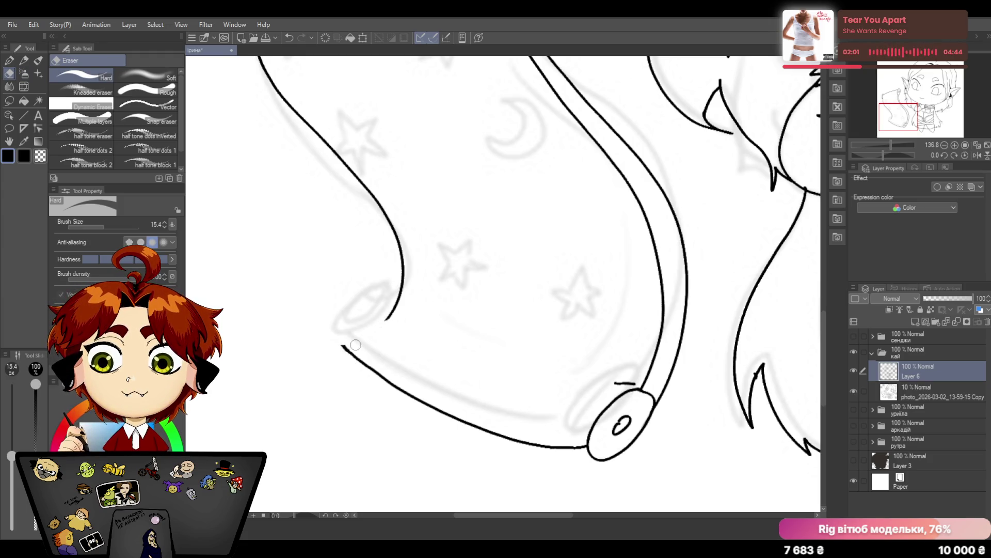
click(8, 60)
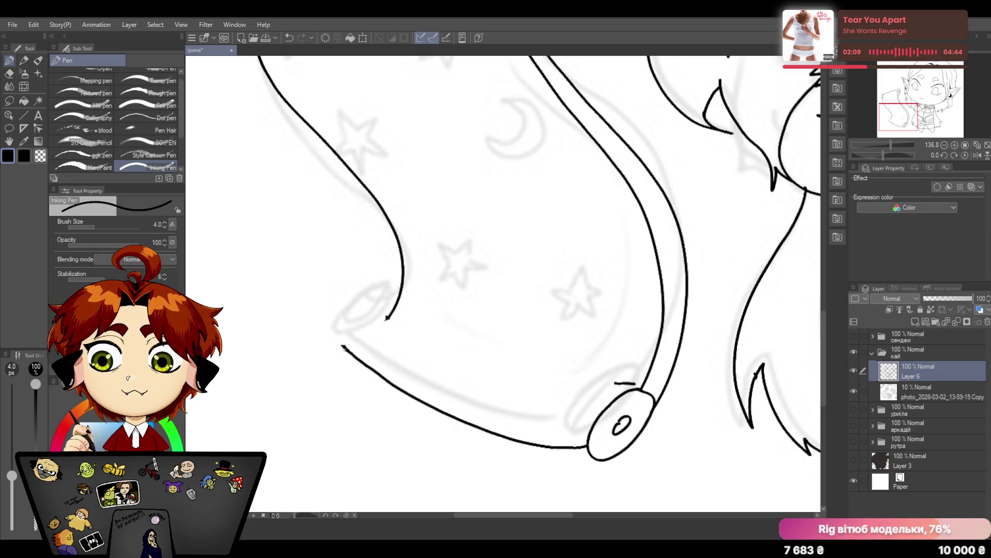
drag(341, 349, 392, 309)
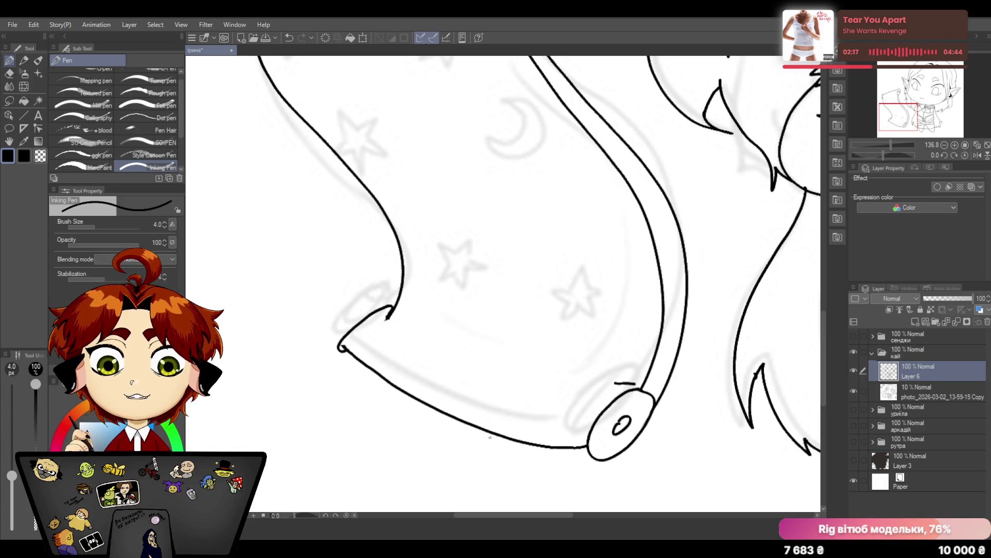
drag(344, 347, 388, 314)
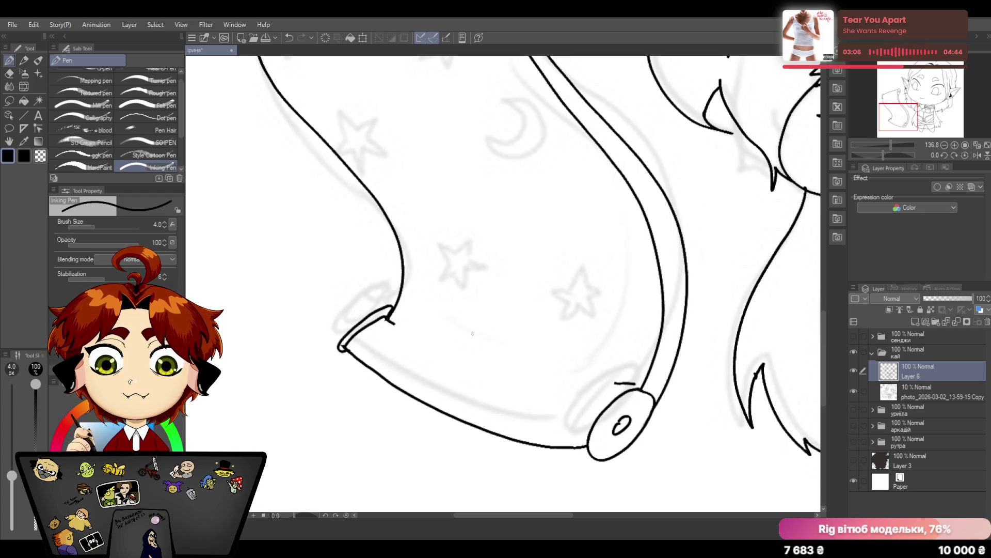
Zoom out with the Navigator slider to view the whole scroll and character
drag(888, 145, 886, 147)
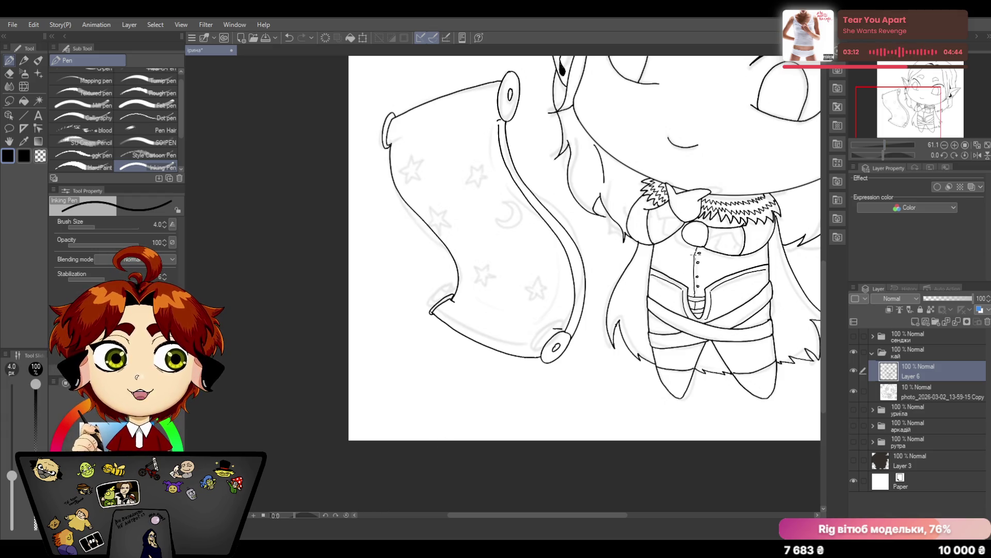
scroll(822, 265, up, 1)
drag(824, 265, 821, 234)
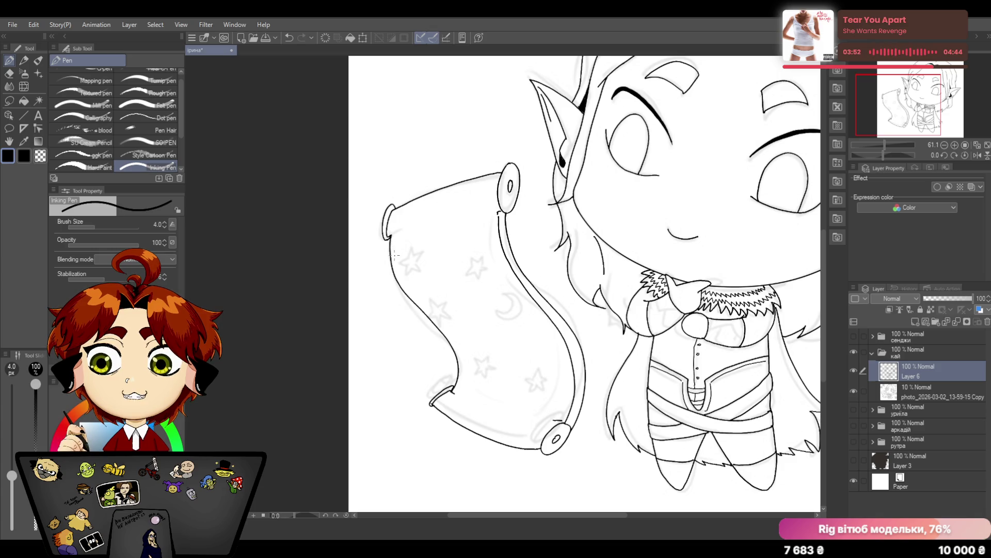
scroll(826, 258, down, 2)
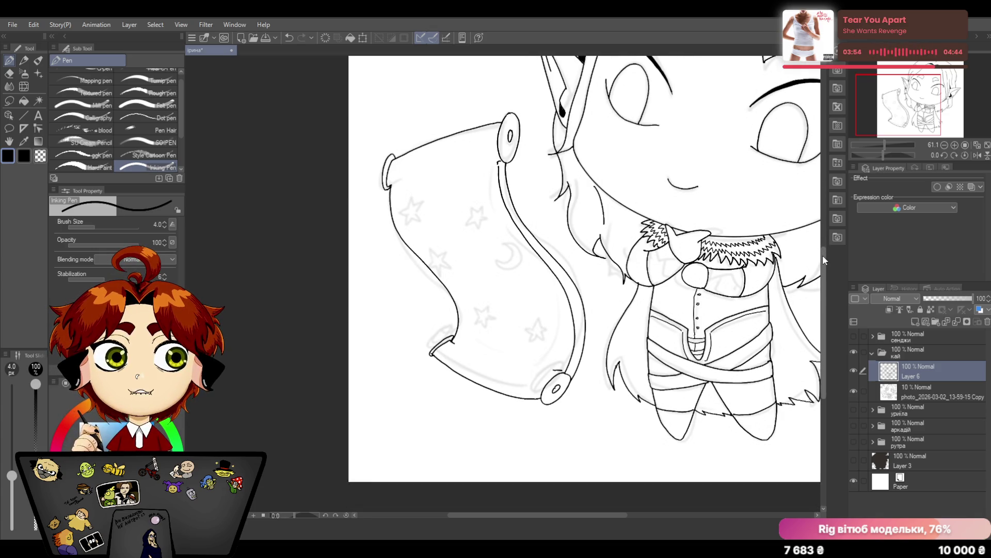
scroll(825, 259, down, 1)
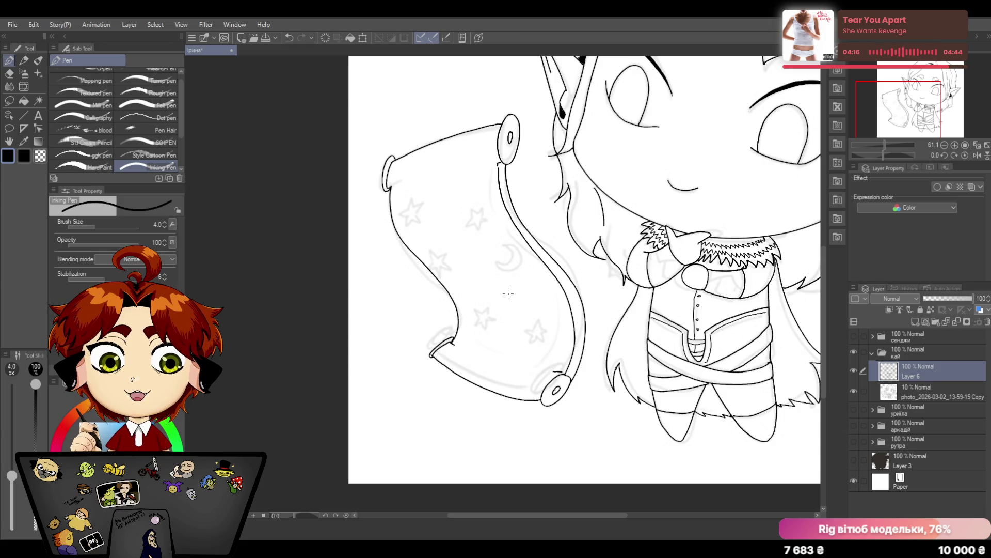
Lower the Inking Pen brush size from 4.0 to 3.0
key(bracketleft)
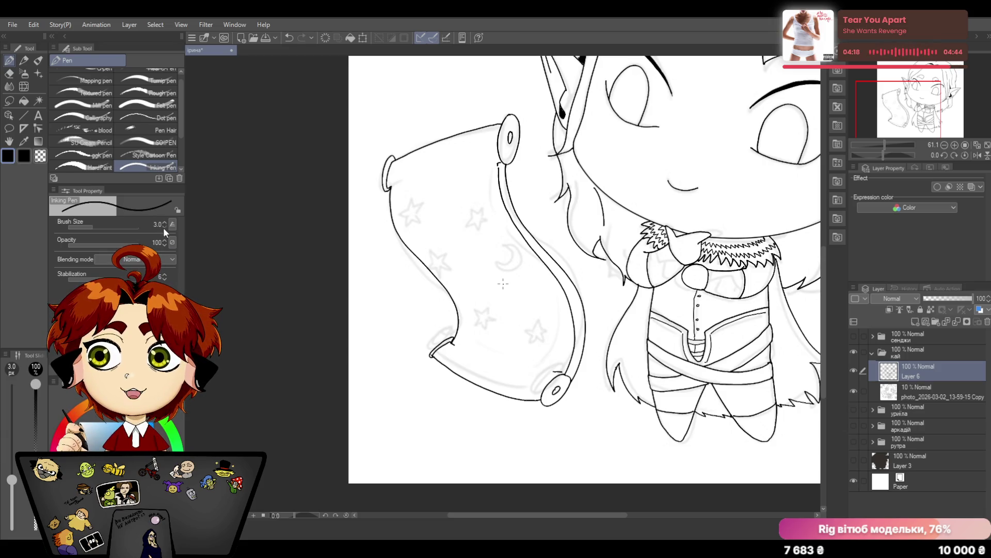
Ink the crescent moon and the lower stars on the scroll, redrawing one star after an undo
mouse_move(506, 248)
mouse_down()
mouse_move(502, 267)
mouse_move(519, 256)
mouse_move(511, 242)
mouse_up()
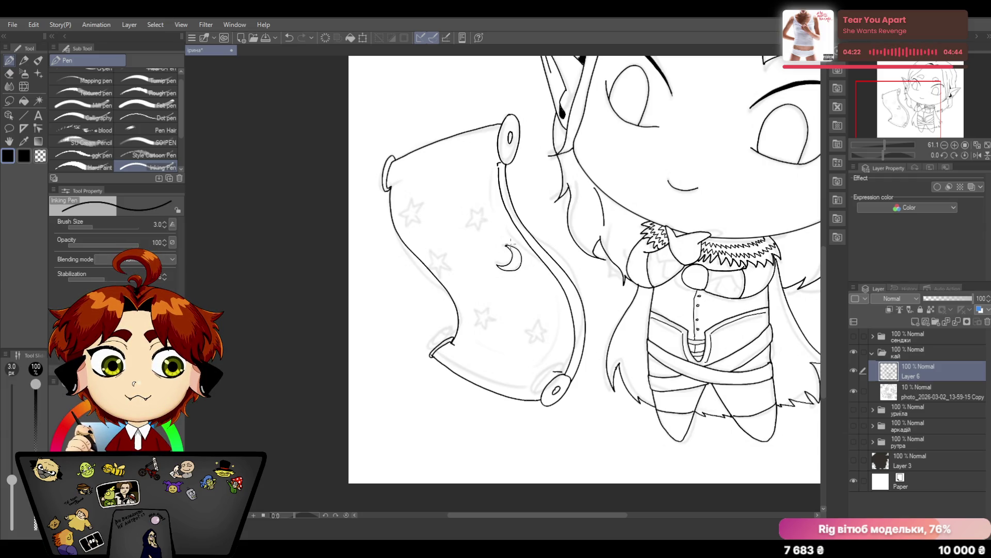
scroll(524, 268, down, 1)
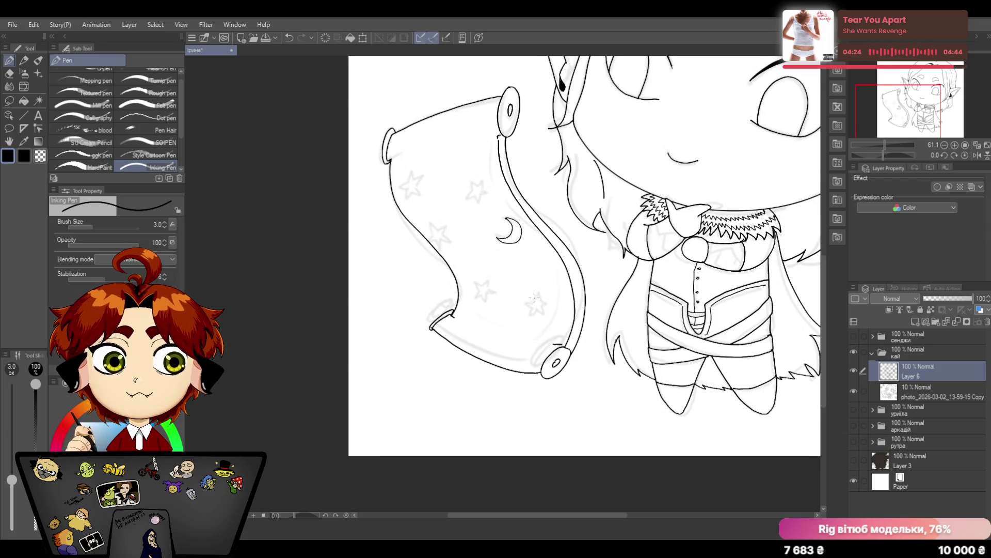
mouse_move(536, 295)
mouse_down()
mouse_move(527, 308)
mouse_move(543, 311)
mouse_move(544, 294)
mouse_up()
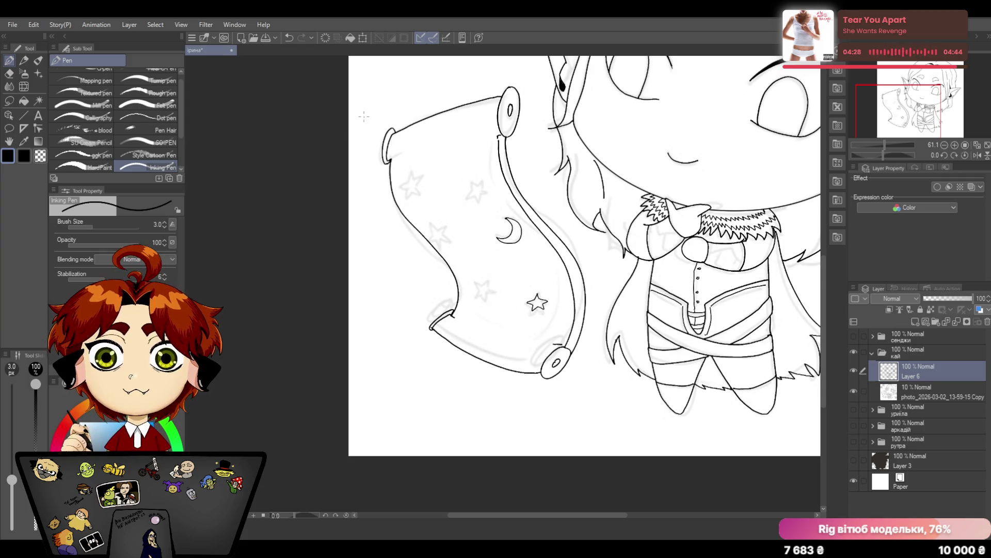
mouse_move(482, 281)
mouse_down()
mouse_move(476, 300)
mouse_move(491, 289)
mouse_up()
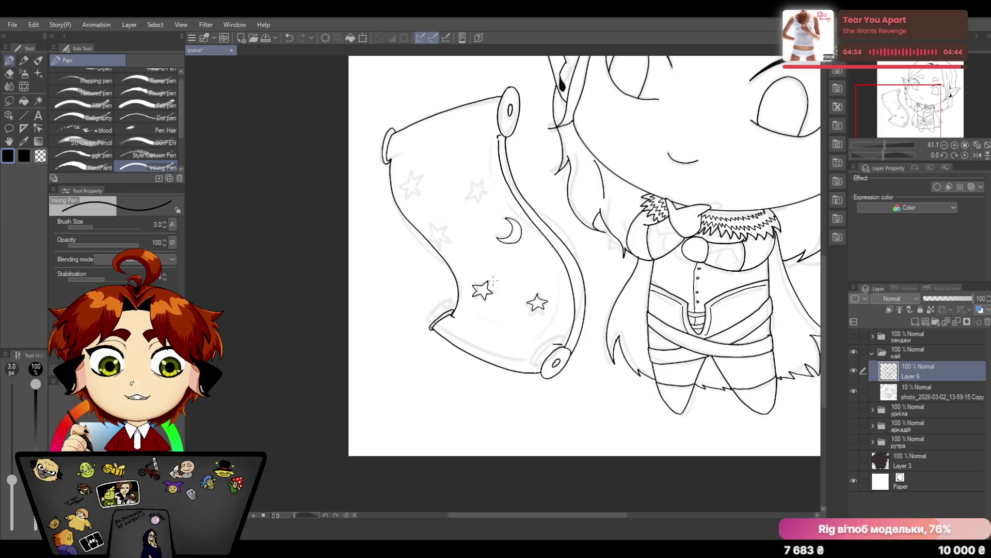
click(289, 38)
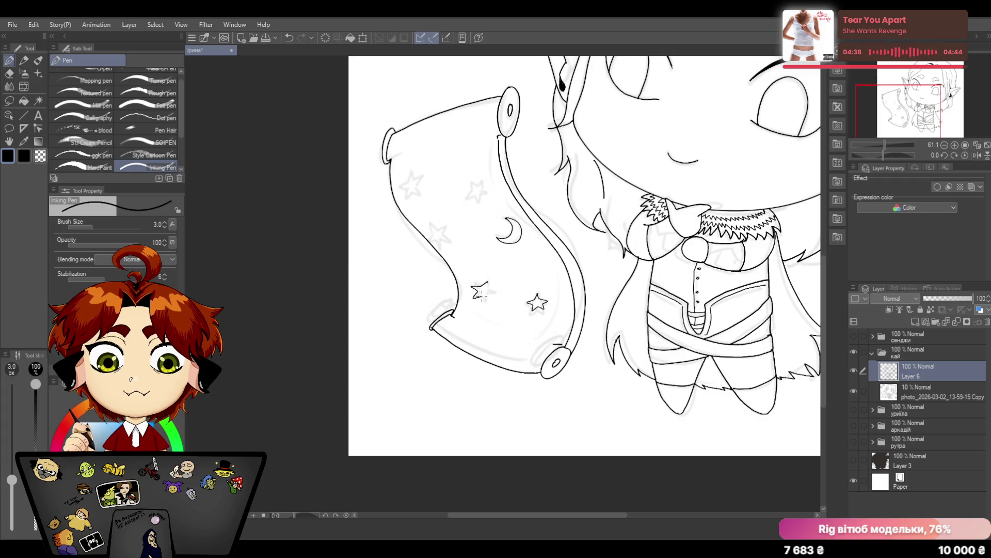
drag(481, 298, 488, 302)
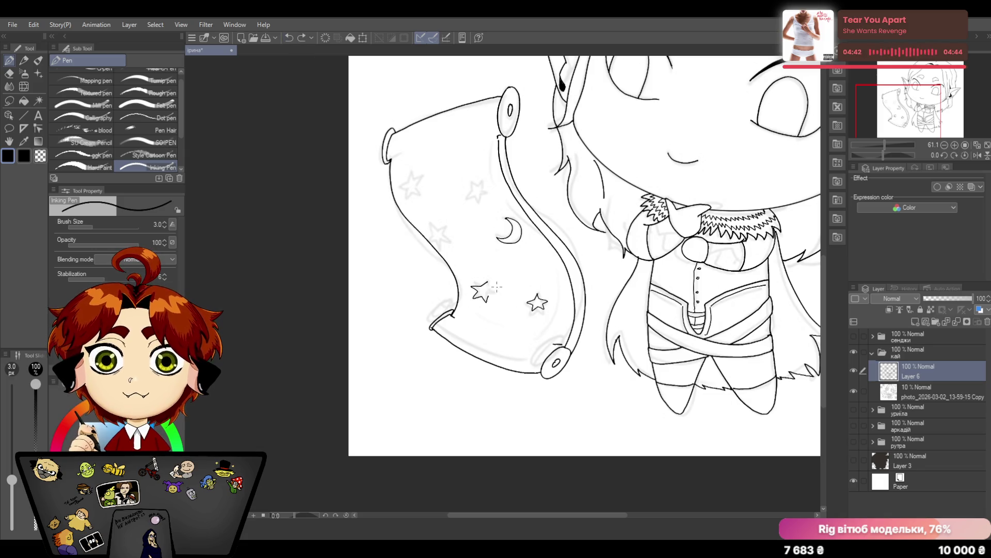
drag(487, 284, 500, 289)
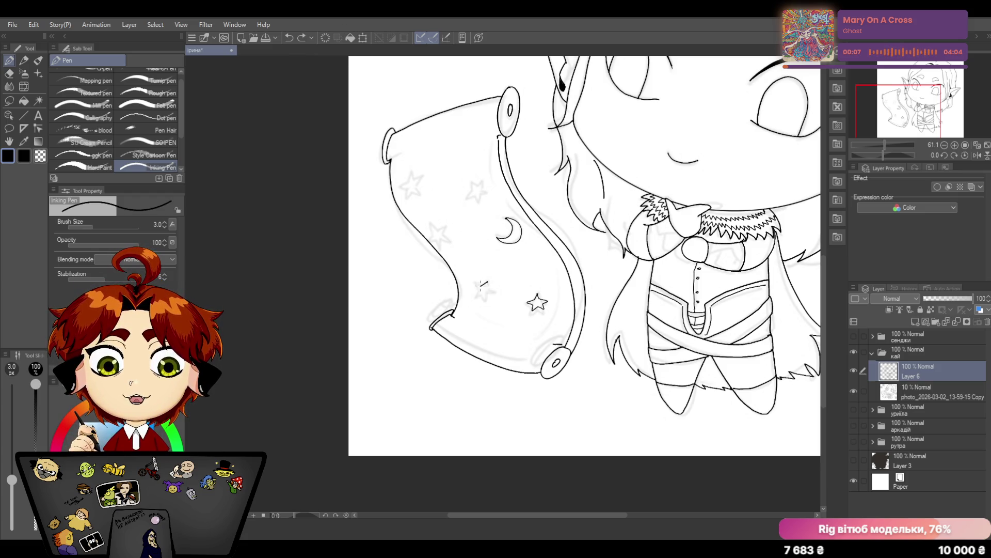
mouse_move(488, 283)
mouse_down()
mouse_move(471, 298)
mouse_move(495, 292)
mouse_move(485, 285)
mouse_up()
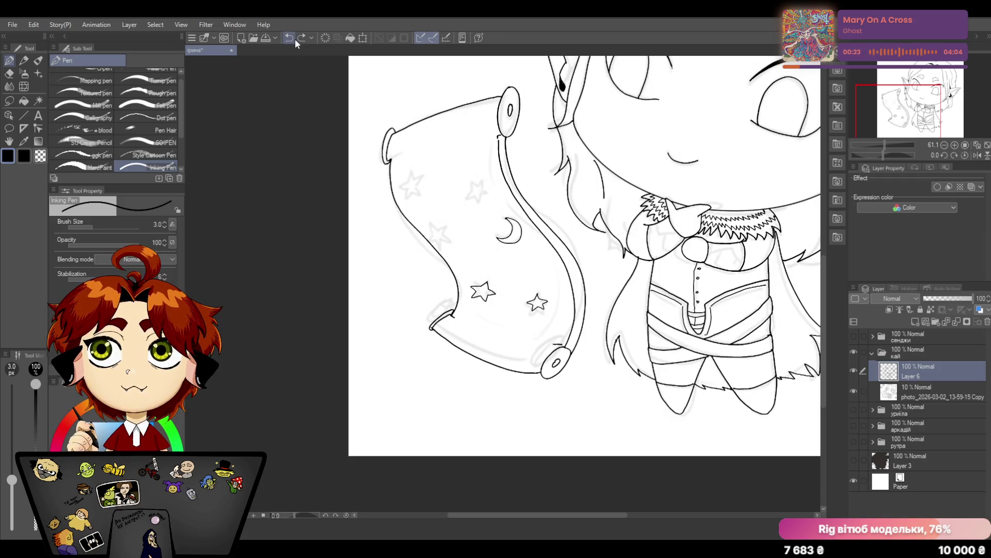
Ink the upper and top-left stars on the scroll, undoing and retrying strokes
mouse_move(471, 178)
mouse_down()
mouse_move(480, 198)
mouse_move(491, 188)
mouse_move(477, 179)
mouse_up()
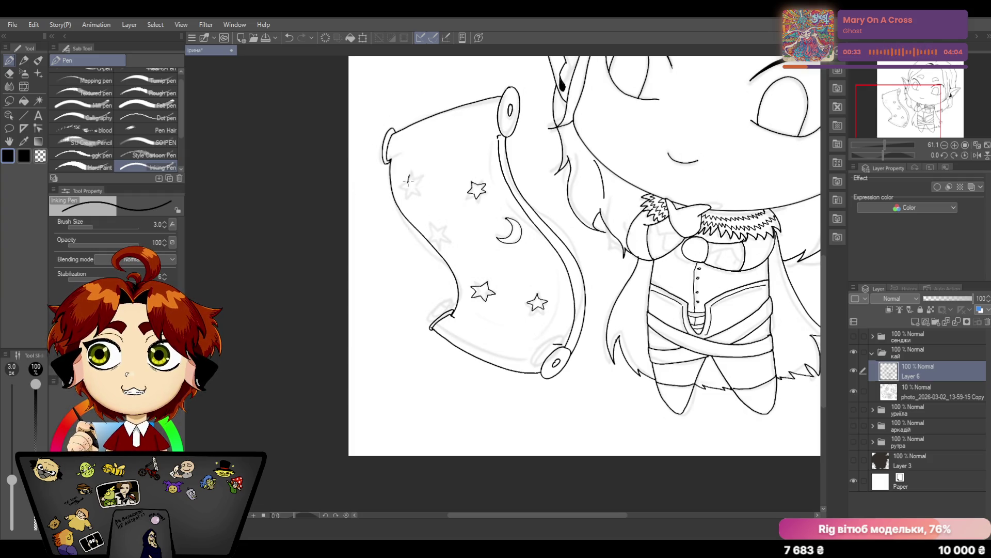
mouse_move(408, 182)
mouse_down()
mouse_move(423, 183)
mouse_move(423, 198)
mouse_move(402, 186)
mouse_move(412, 180)
mouse_up()
click(289, 39)
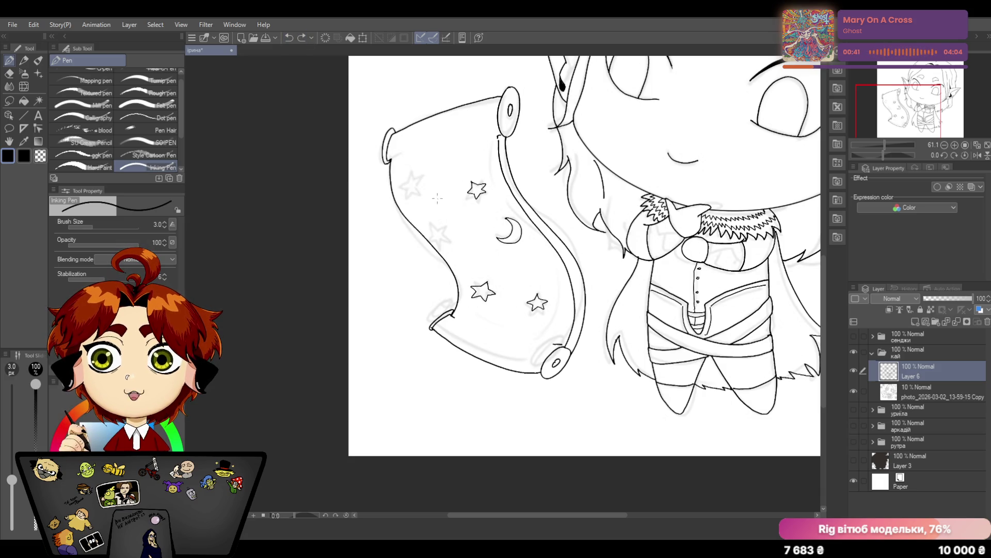
drag(410, 172, 407, 180)
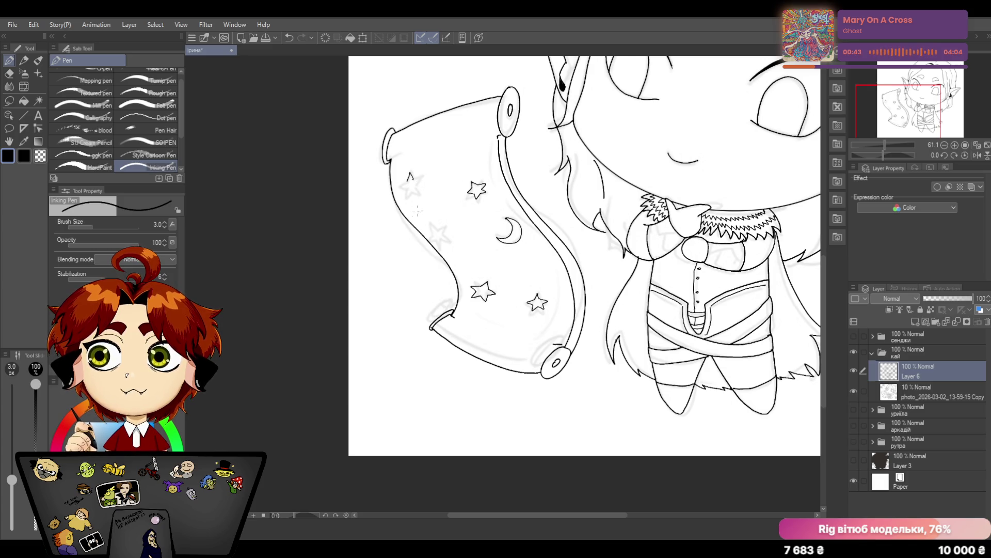
click(289, 38)
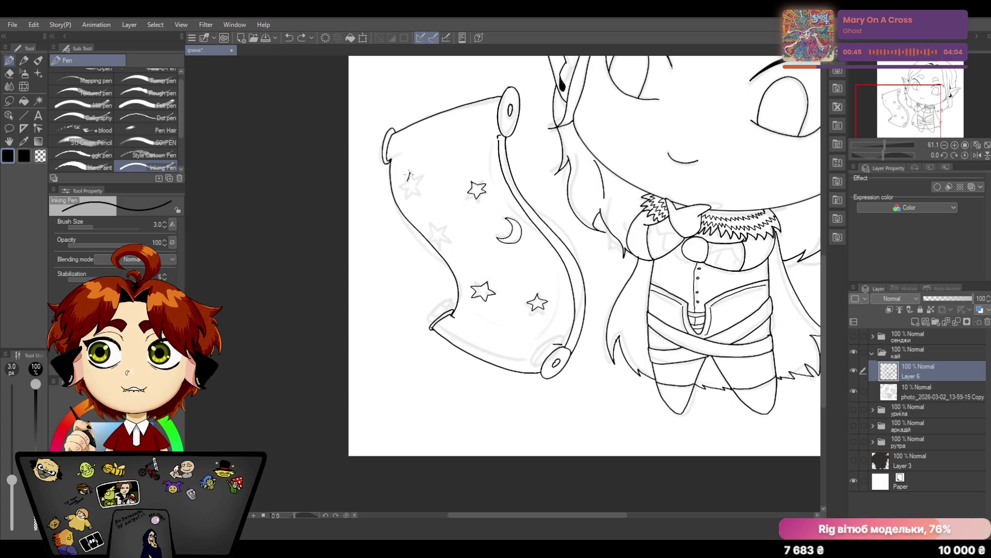
mouse_move(414, 172)
mouse_down()
mouse_move(425, 186)
mouse_move(414, 197)
mouse_move(395, 183)
mouse_move(414, 174)
mouse_up()
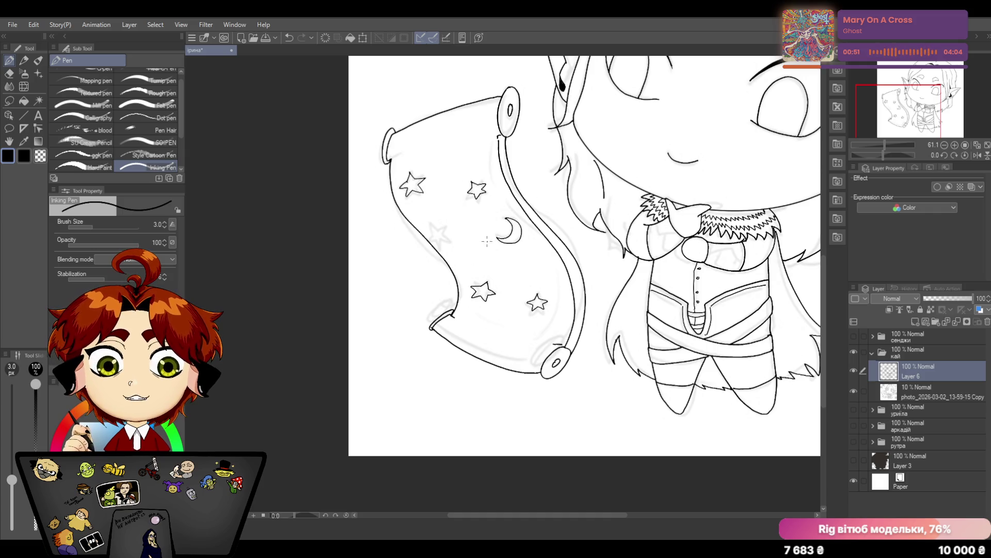
click(16, 73)
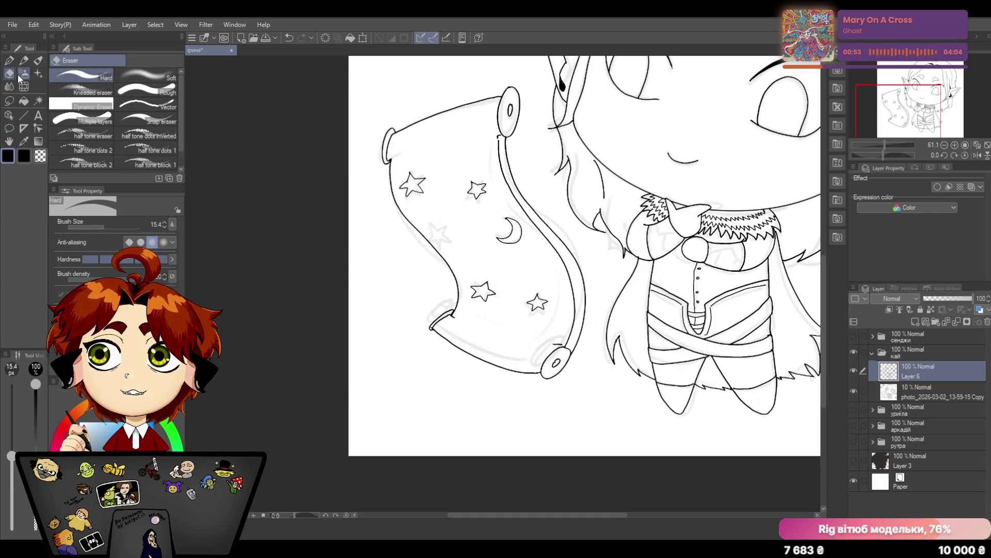
Erase the upper-left star and start re-inking its top point, undoing failed strokes
drag(425, 179, 403, 183)
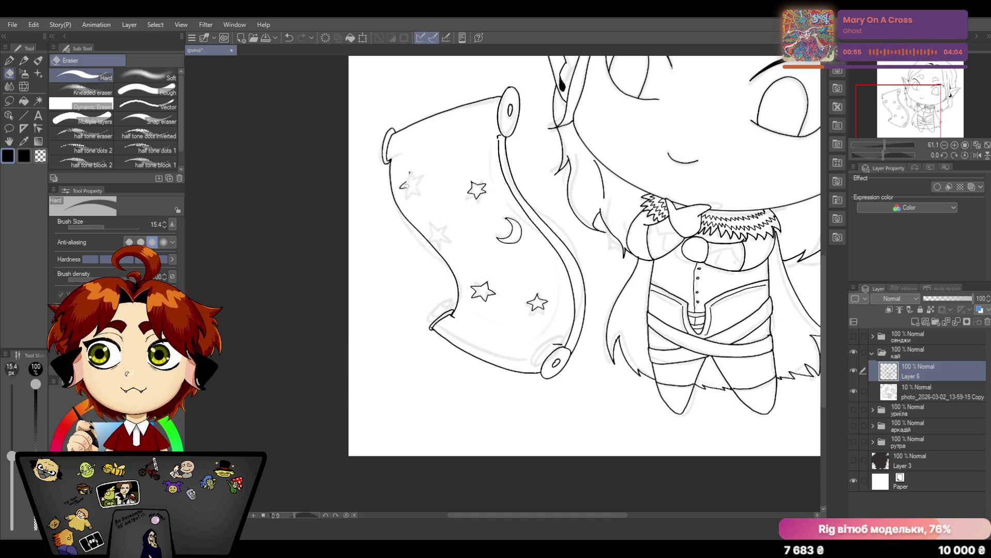
click(9, 60)
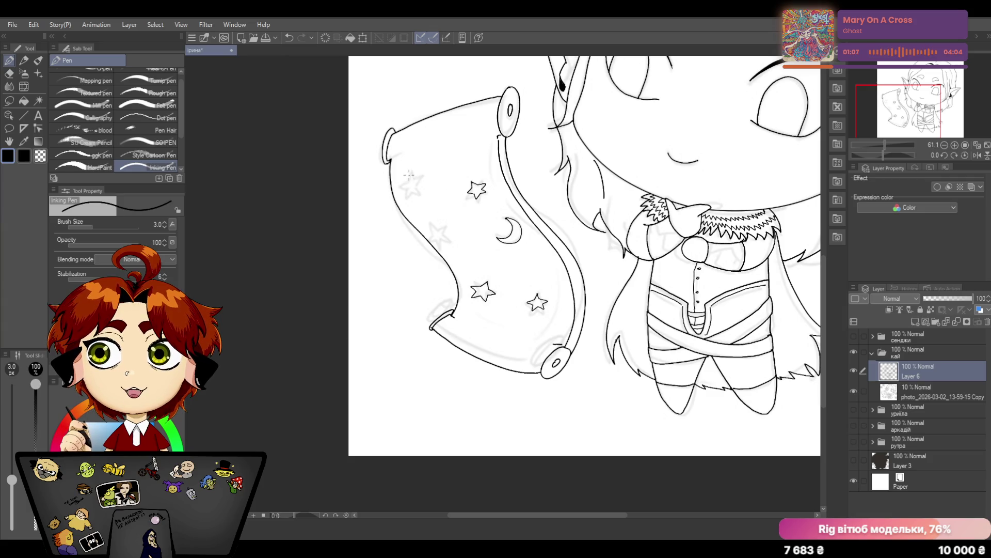
mouse_move(409, 182)
mouse_down()
mouse_move(412, 173)
mouse_move(415, 182)
mouse_up()
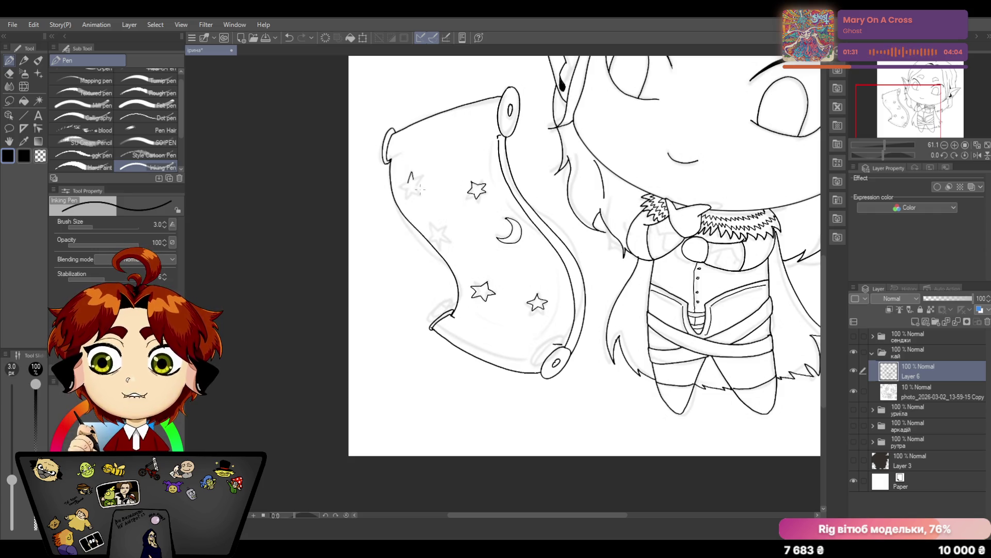
mouse_move(414, 181)
mouse_down()
mouse_move(424, 173)
mouse_move(417, 191)
mouse_up()
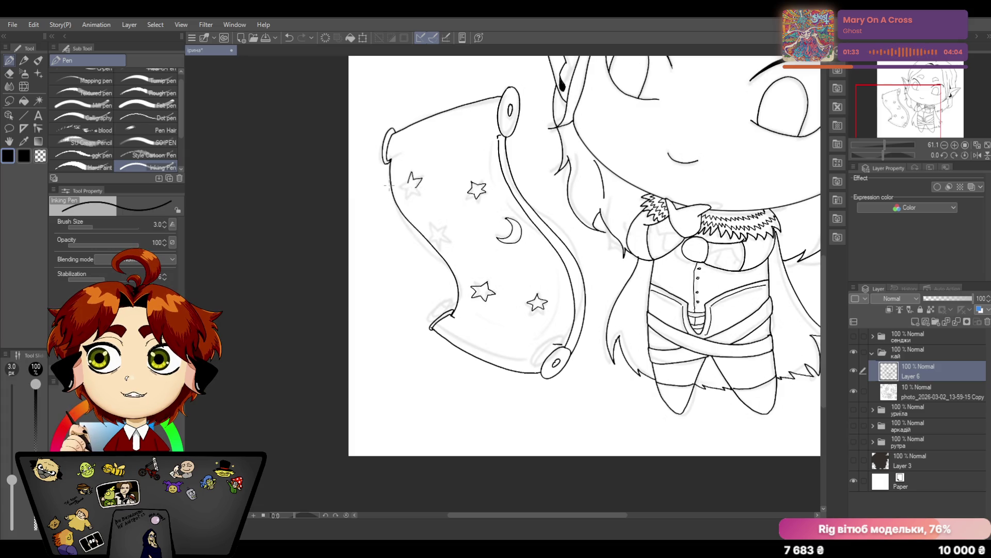
click(291, 38)
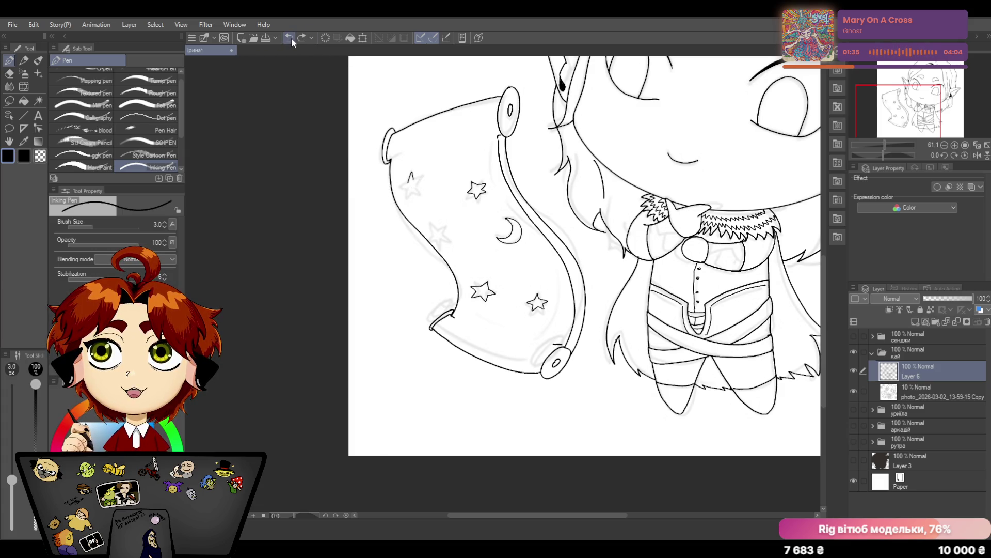
drag(410, 172, 416, 183)
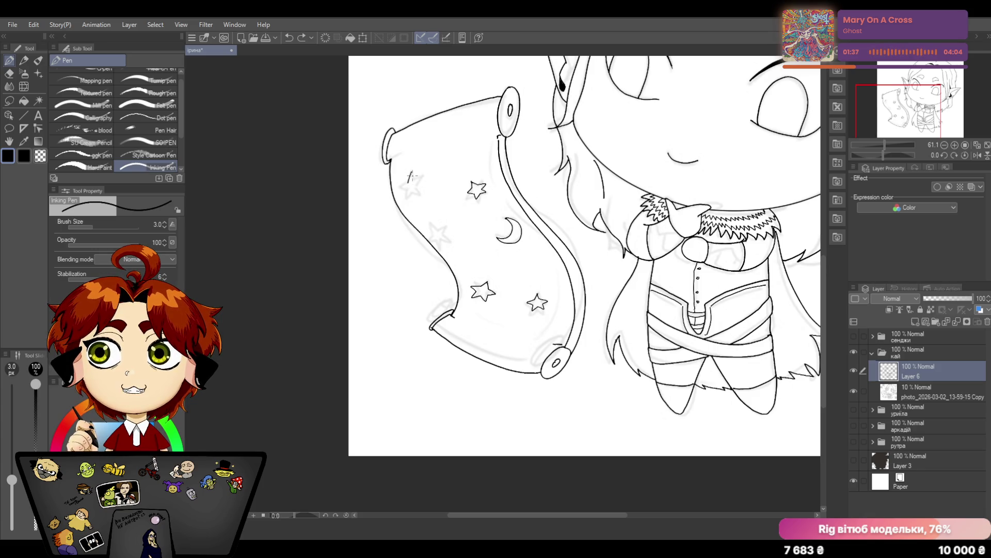
click(290, 38)
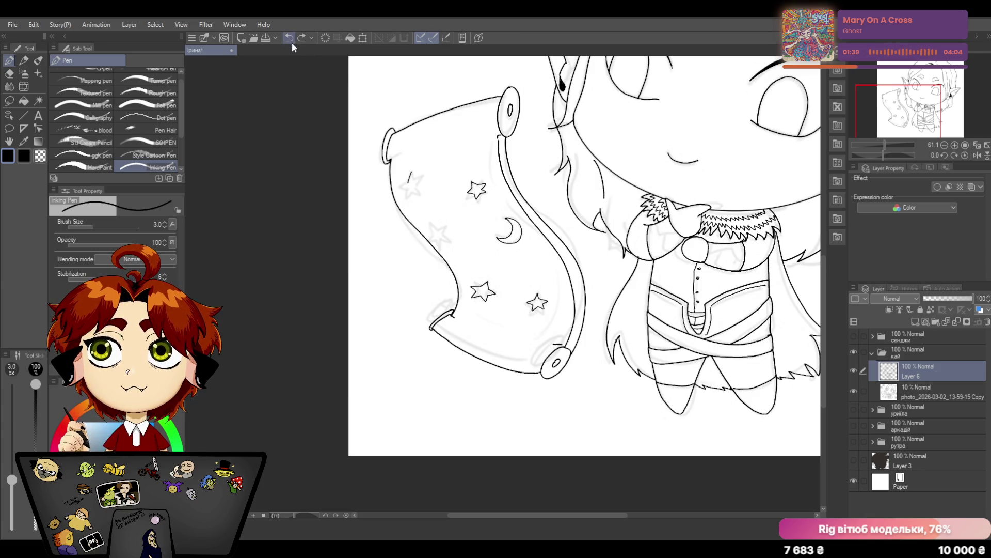
Redraw the star's top point and lower right edge, undoing extras, until the outline is clean
drag(408, 183, 416, 183)
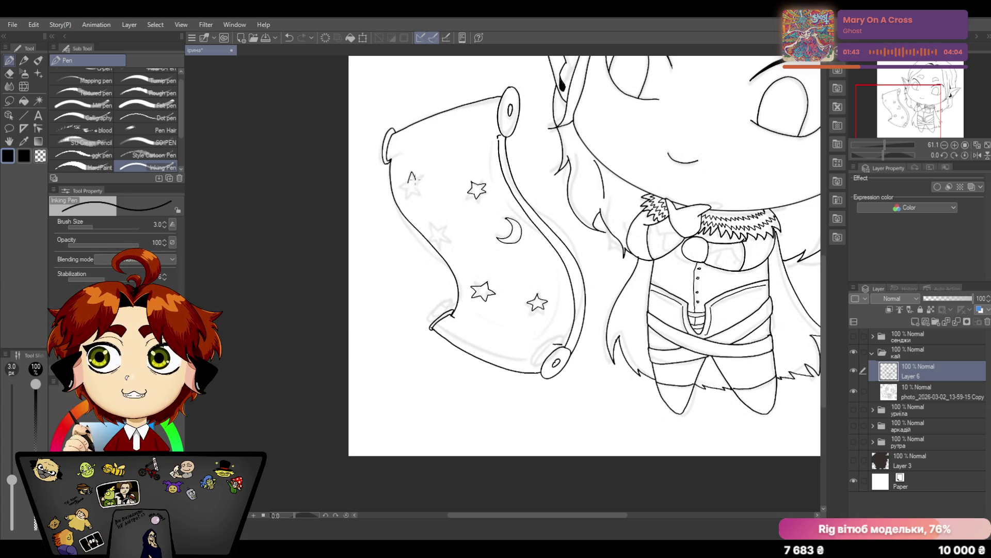
drag(406, 186, 419, 187)
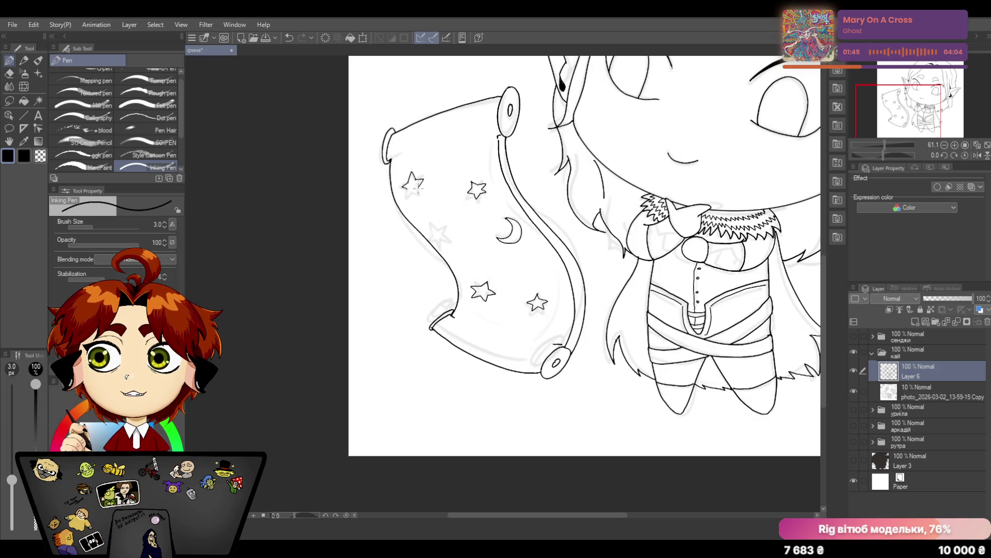
click(289, 38)
click(291, 36)
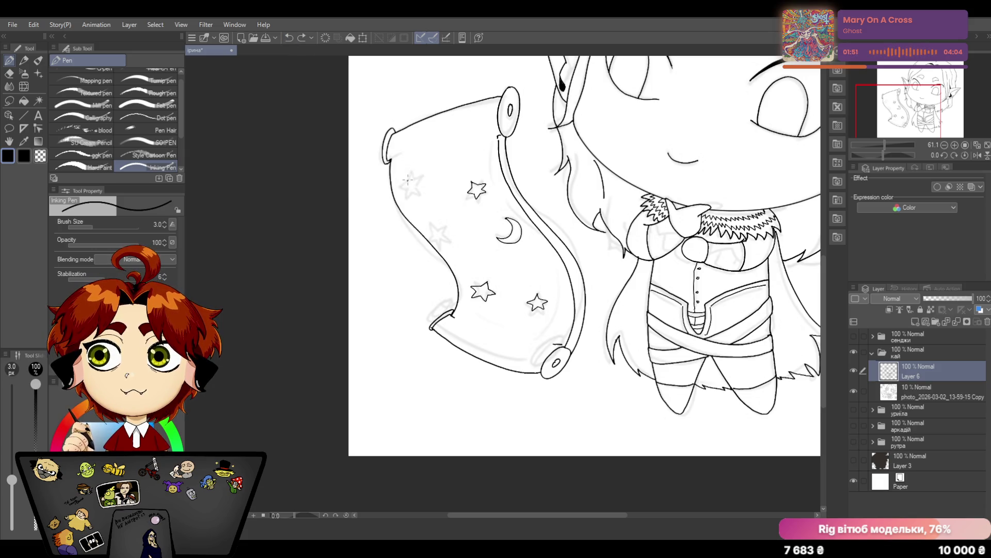
drag(408, 185, 411, 175)
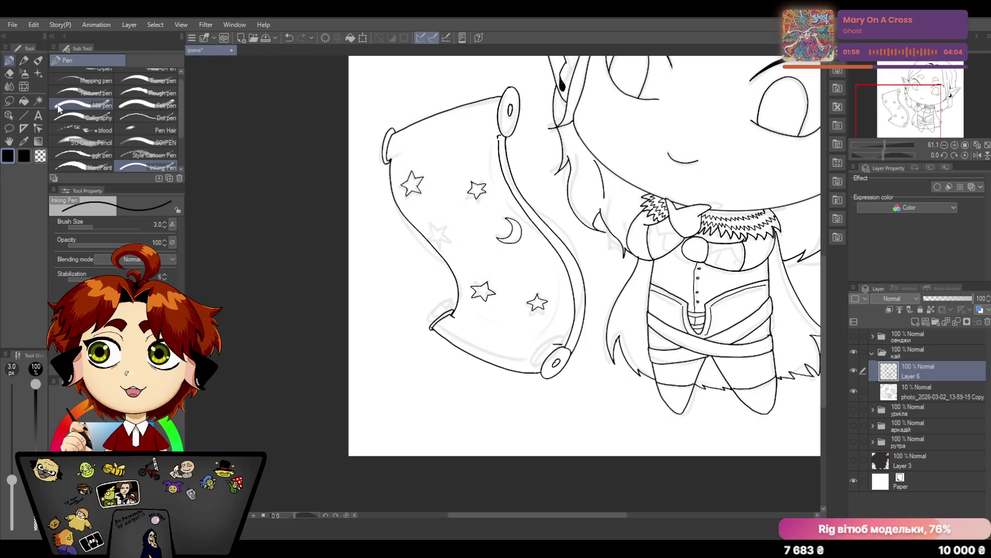
click(15, 73)
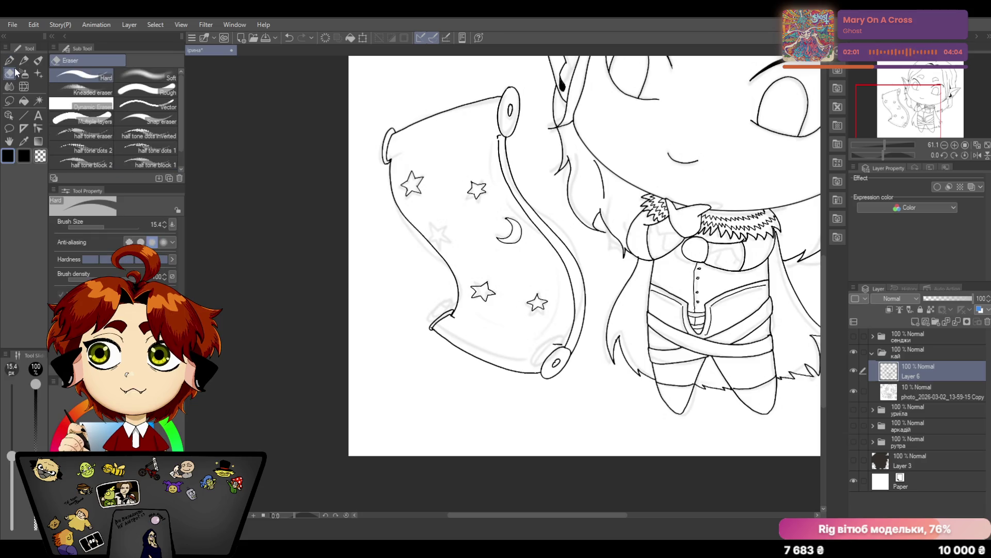
Erase rough star ink, then trace the second left-side star over its sketch, redrawing its left edge
mouse_move(419, 179)
mouse_down()
mouse_move(404, 190)
mouse_move(412, 169)
mouse_move(423, 182)
mouse_move(400, 180)
mouse_move(423, 191)
mouse_move(404, 184)
mouse_up()
key(p)
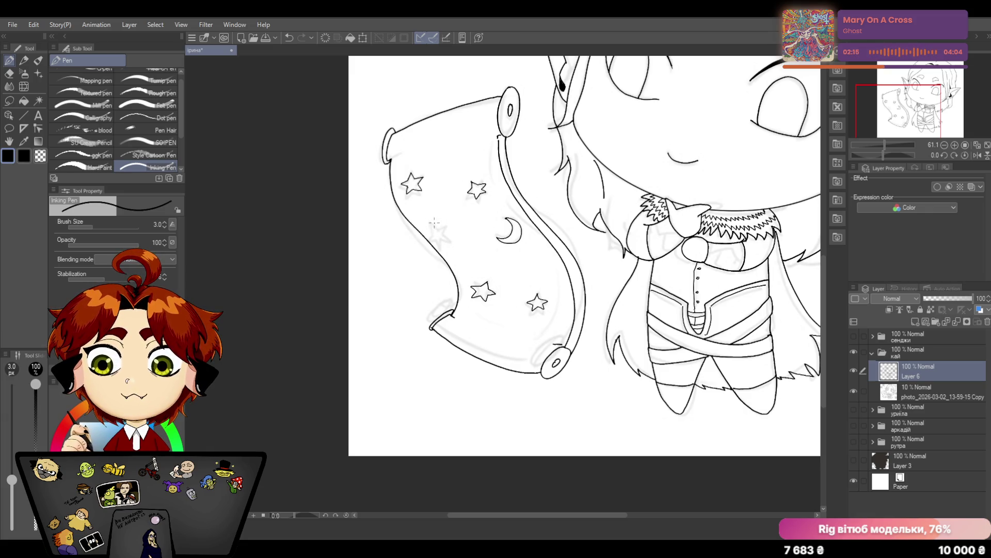
mouse_move(433, 231)
mouse_down()
mouse_move(452, 235)
mouse_move(440, 243)
mouse_up()
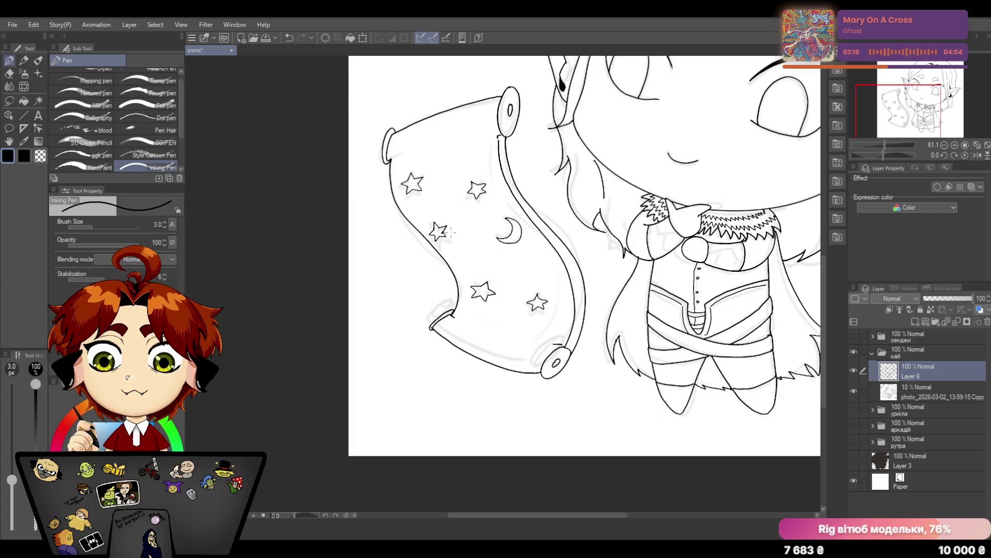
key(ctrl+z)
key(ctrl+z)
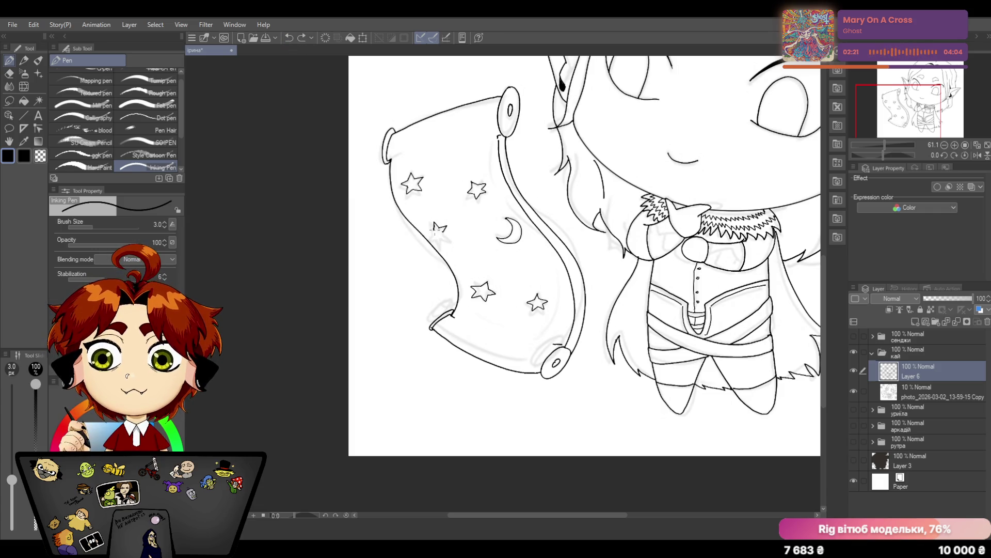
drag(431, 231, 449, 237)
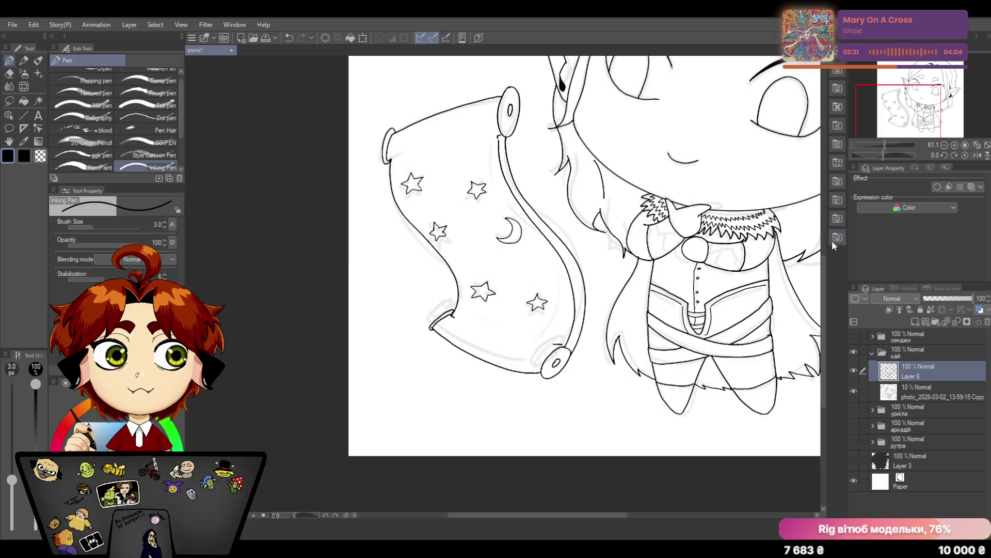
scroll(822, 263, up, 3)
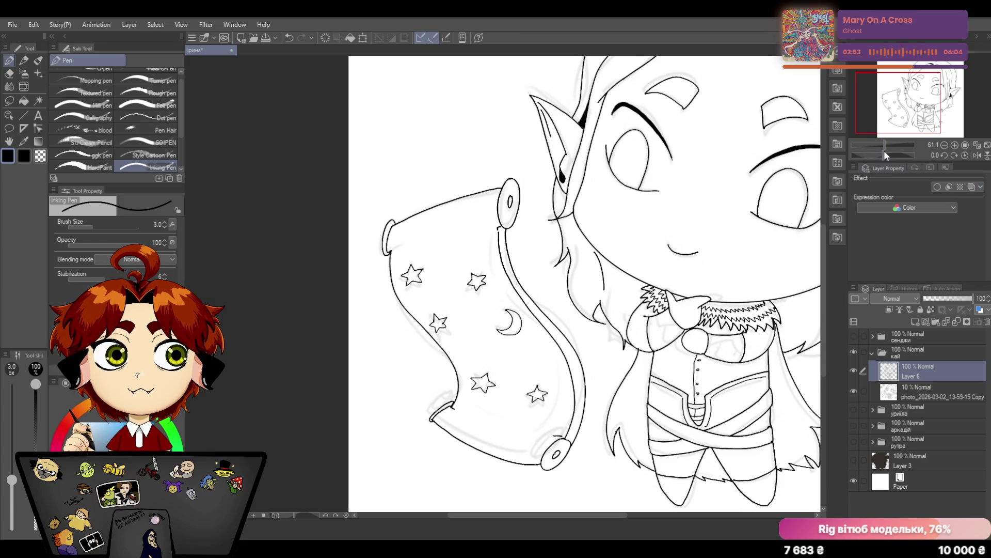
Zoom out to frame the whole elf and scroll, then ink the curve along the top of the hair
drag(884, 151, 883, 145)
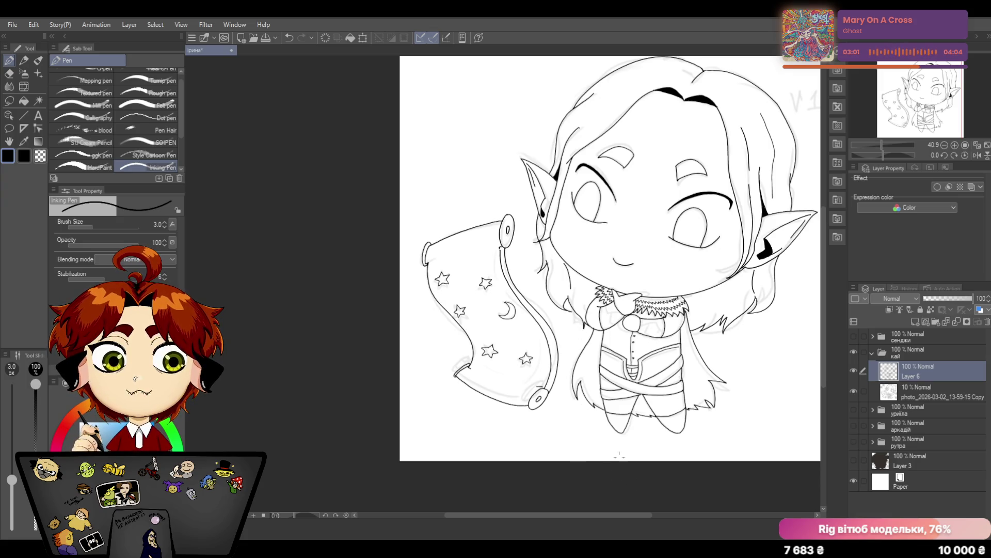
drag(599, 516, 634, 517)
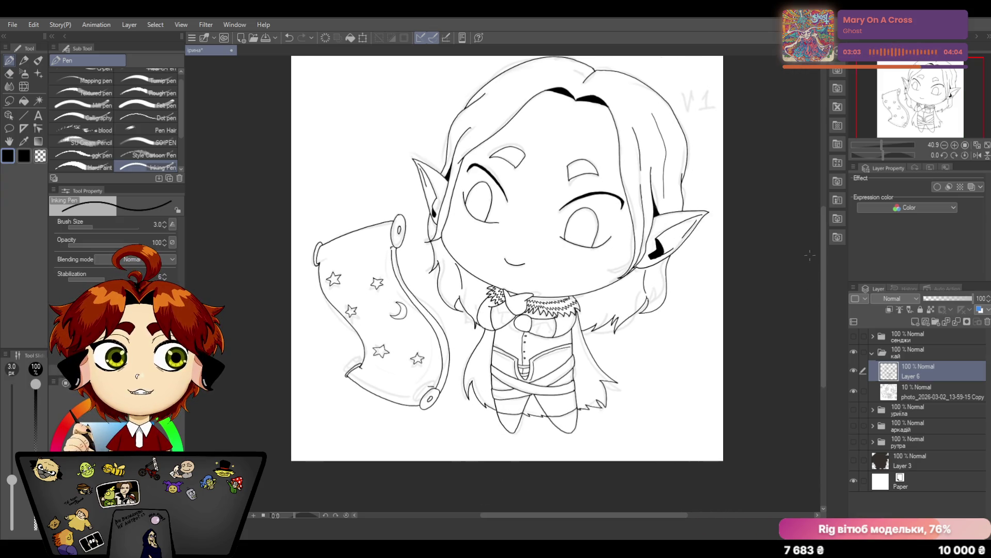
drag(823, 224, 818, 185)
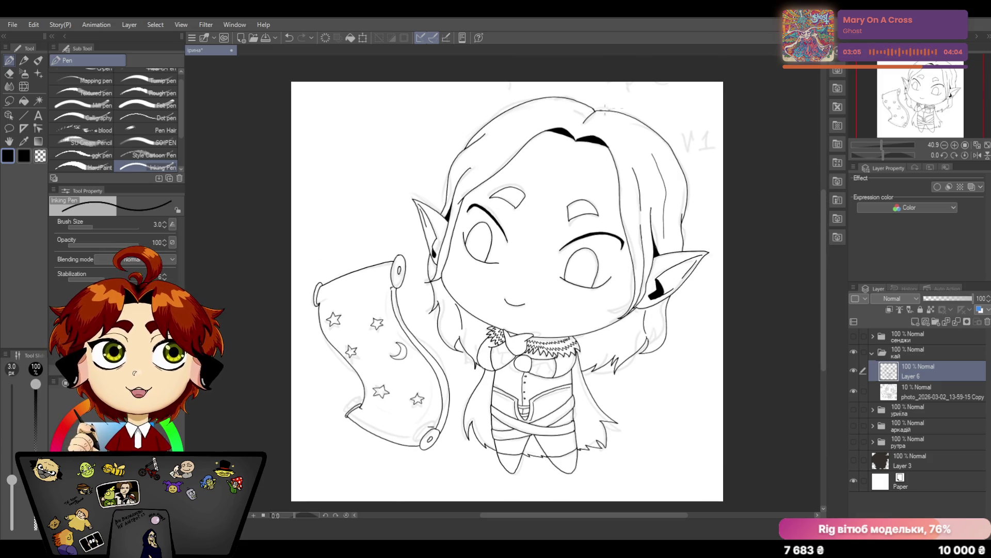
drag(485, 147, 554, 114)
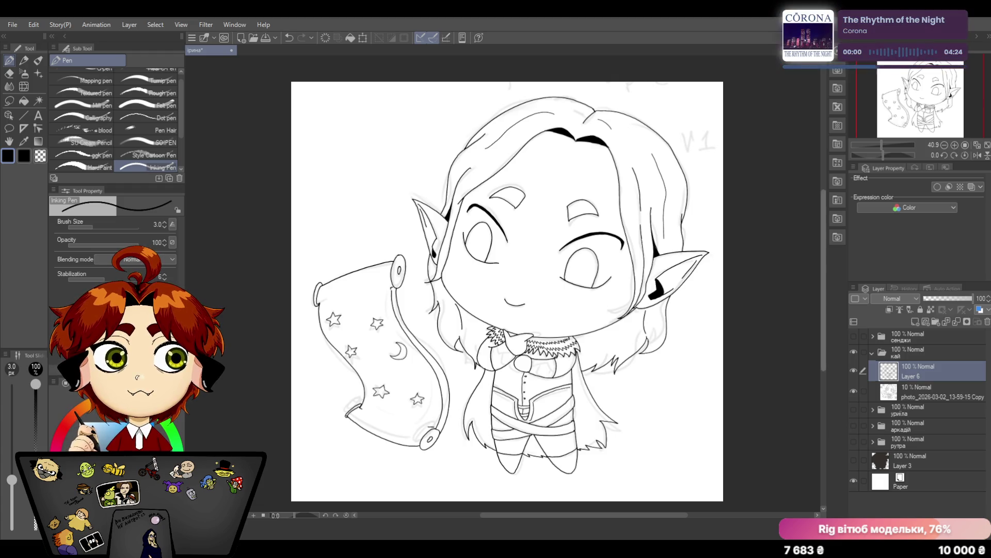
scroll(816, 174, up, 1)
scroll(816, 174, up, 3)
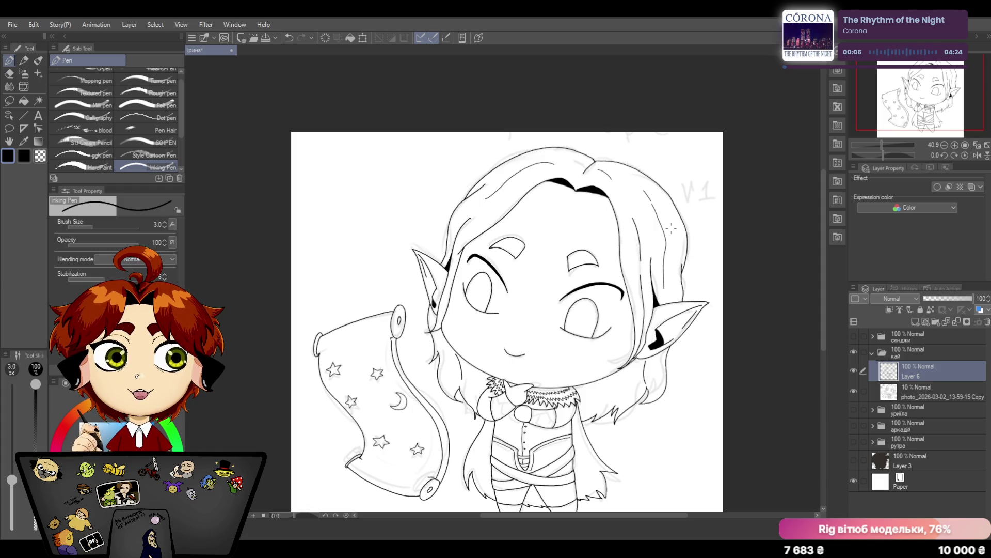
scroll(740, 318, down, 2)
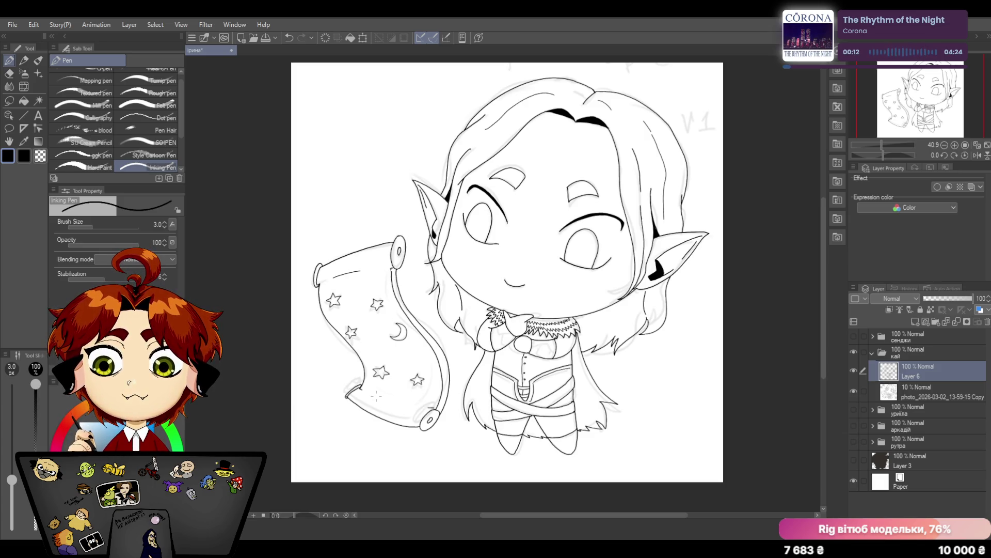
Add a short ink stroke on the scroll's lower part and raise the pen size from 3 to 6
drag(376, 396, 392, 405)
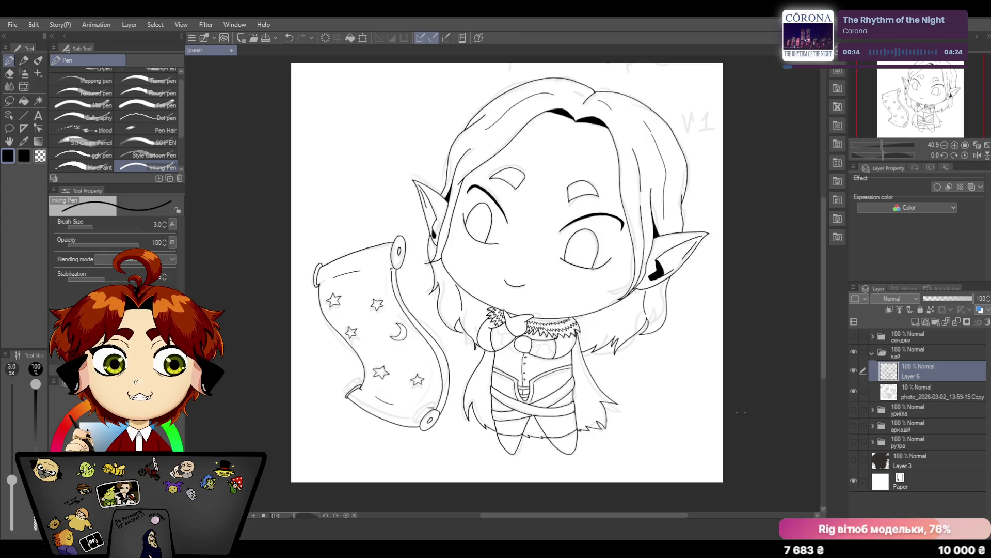
click(925, 391)
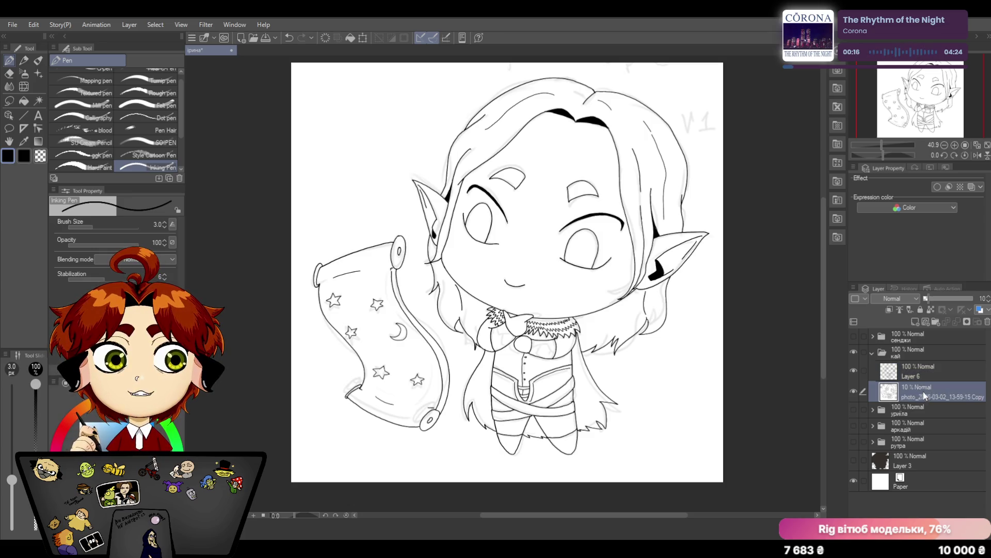
key(bracketright)
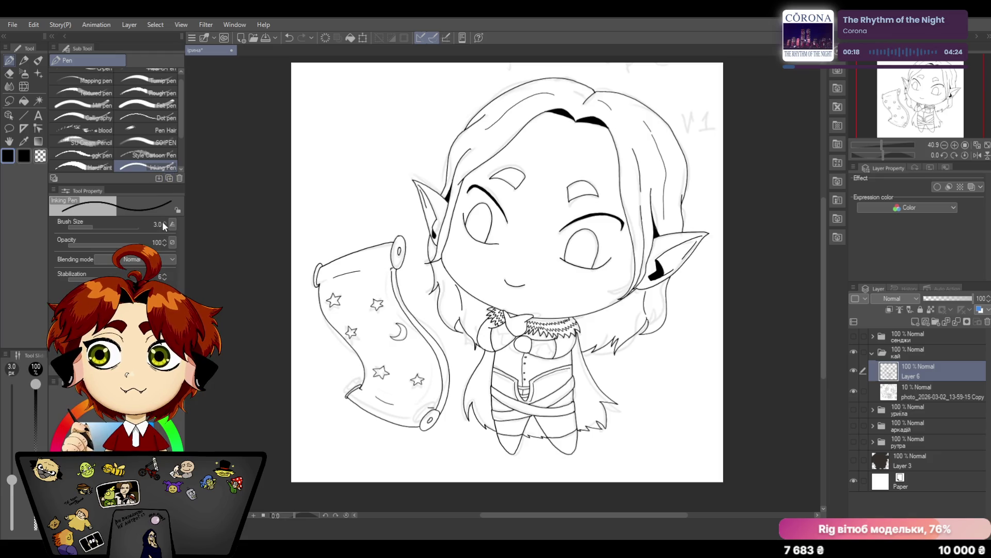
key(bracketright)
key(bracketright)
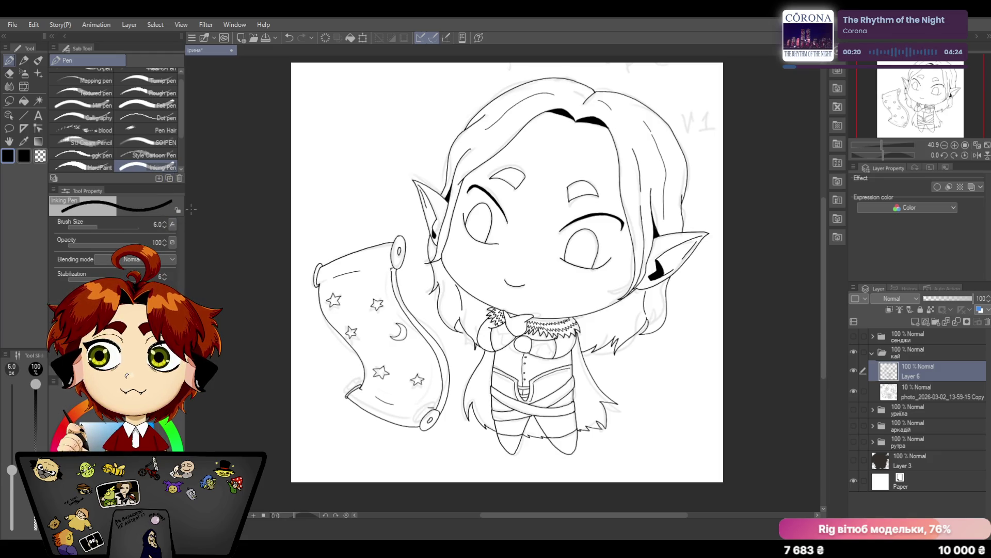
Zoom in and thicken the hair outline beside the torso, retrying strokes until the hair tip reads right
drag(879, 142, 890, 139)
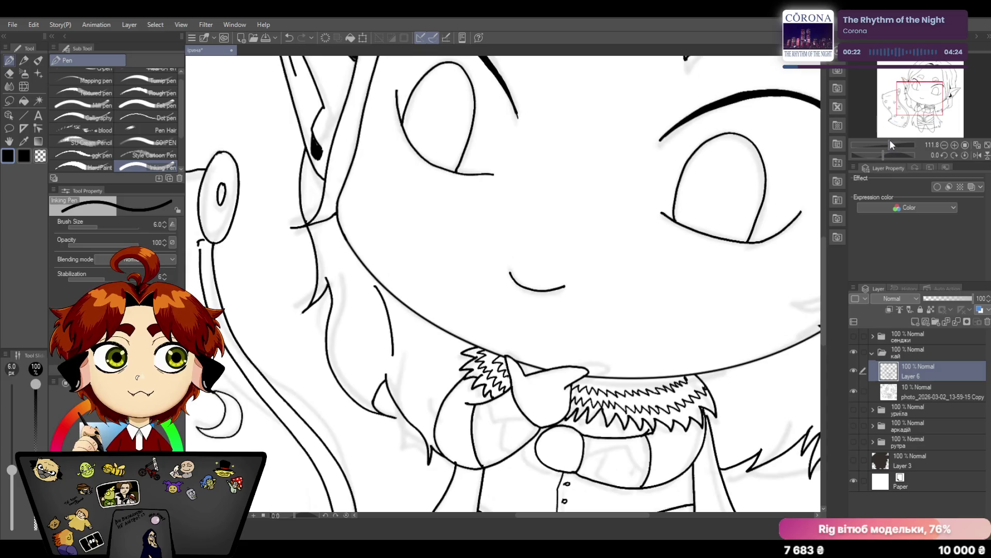
scroll(821, 273, down, 2)
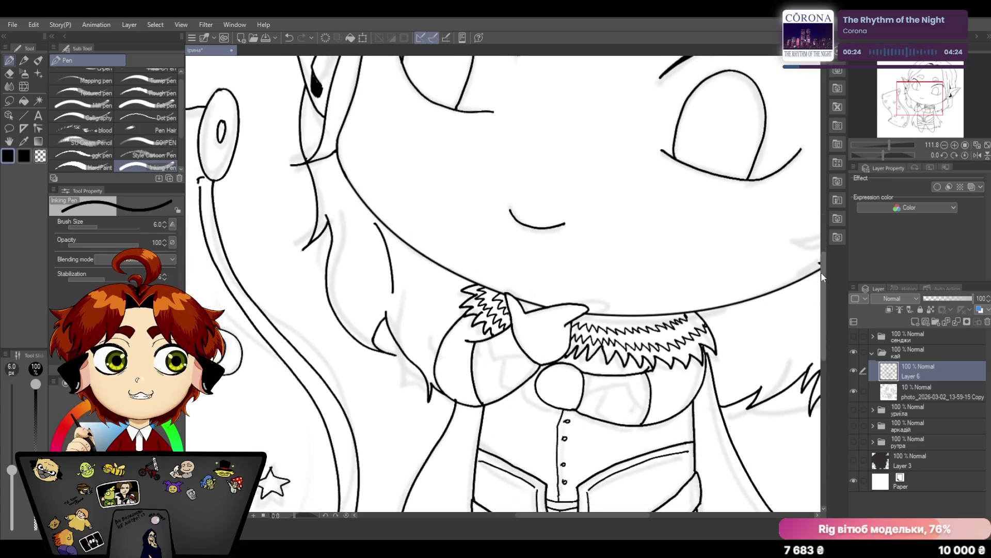
scroll(822, 272, down, 3)
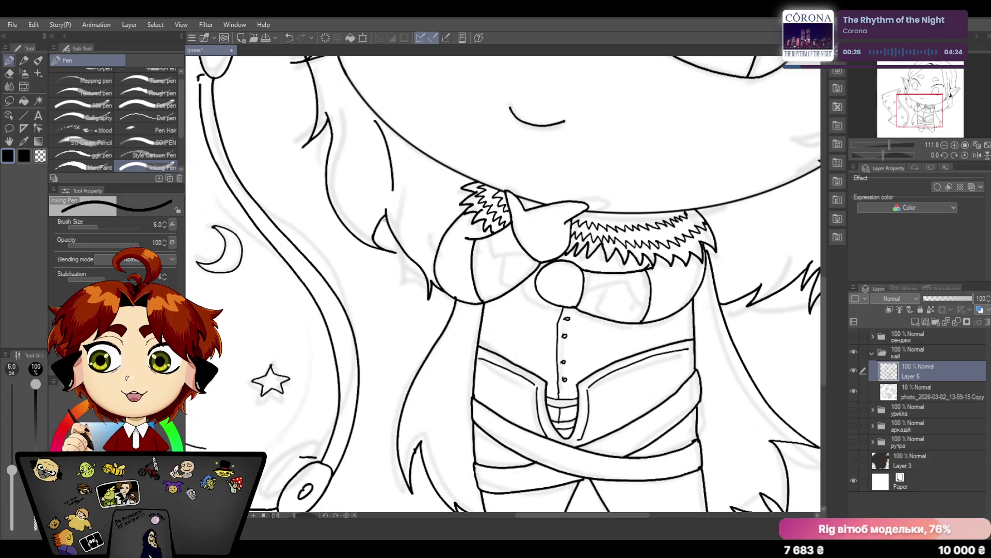
drag(385, 213, 429, 297)
click(288, 39)
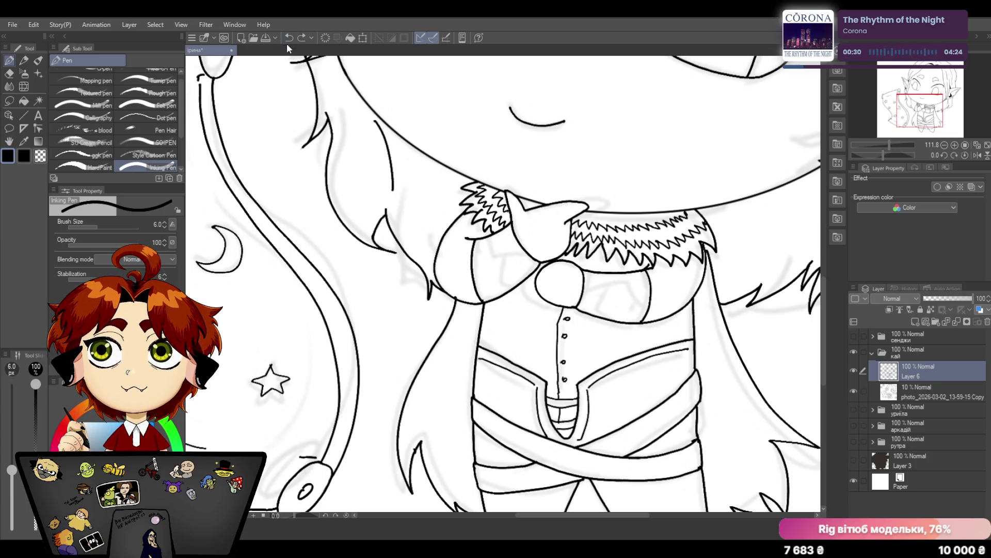
drag(383, 214, 410, 262)
click(289, 38)
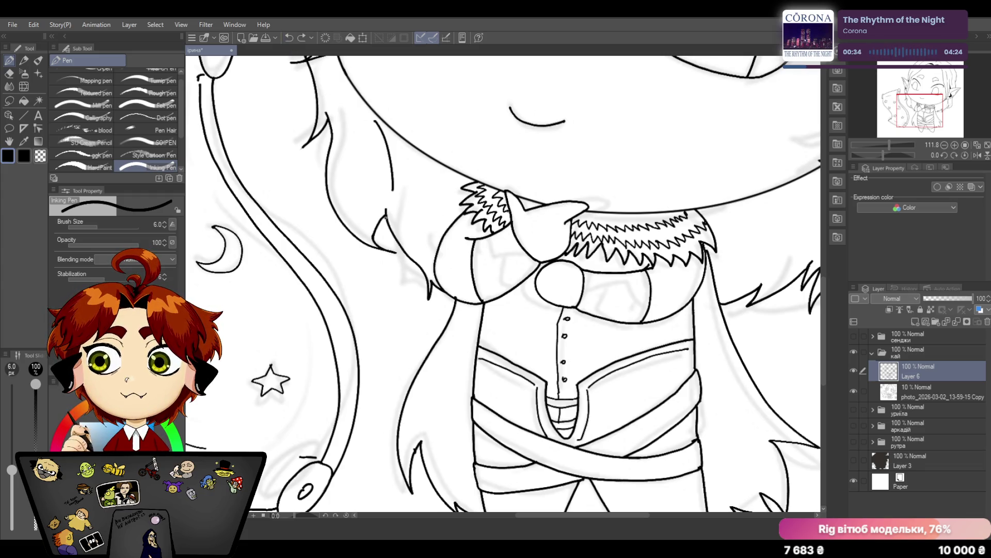
drag(383, 215, 430, 298)
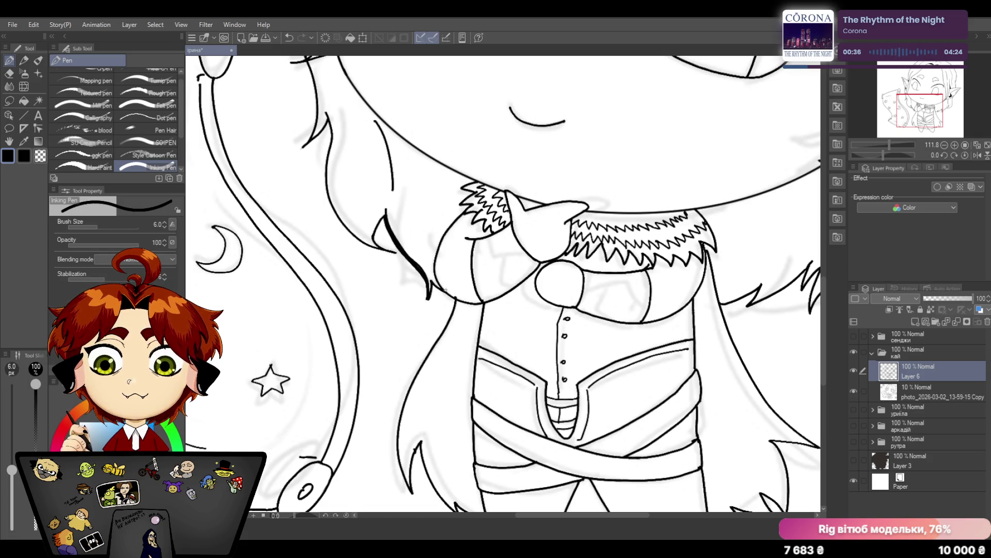
click(289, 37)
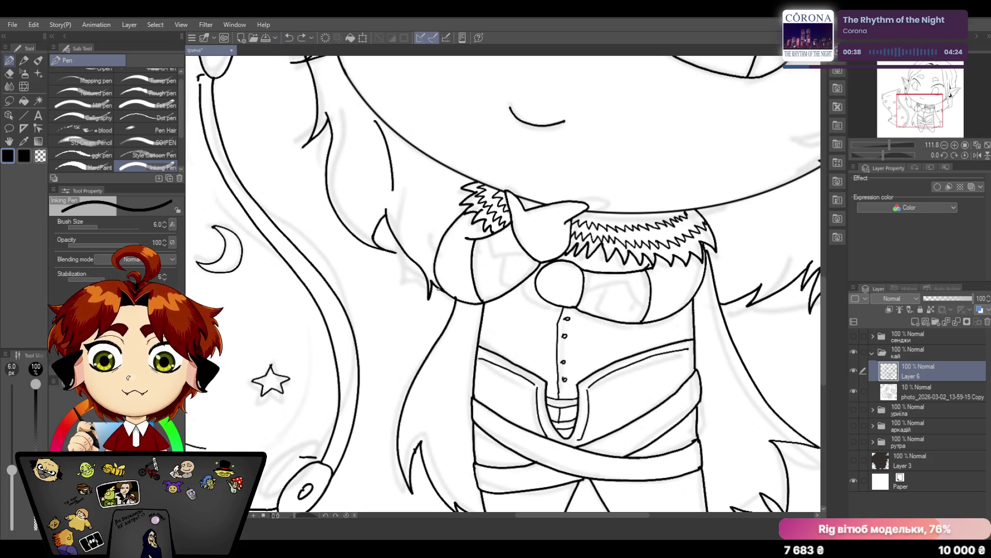
mouse_move(429, 299)
mouse_down()
mouse_move(435, 282)
mouse_move(453, 299)
mouse_up()
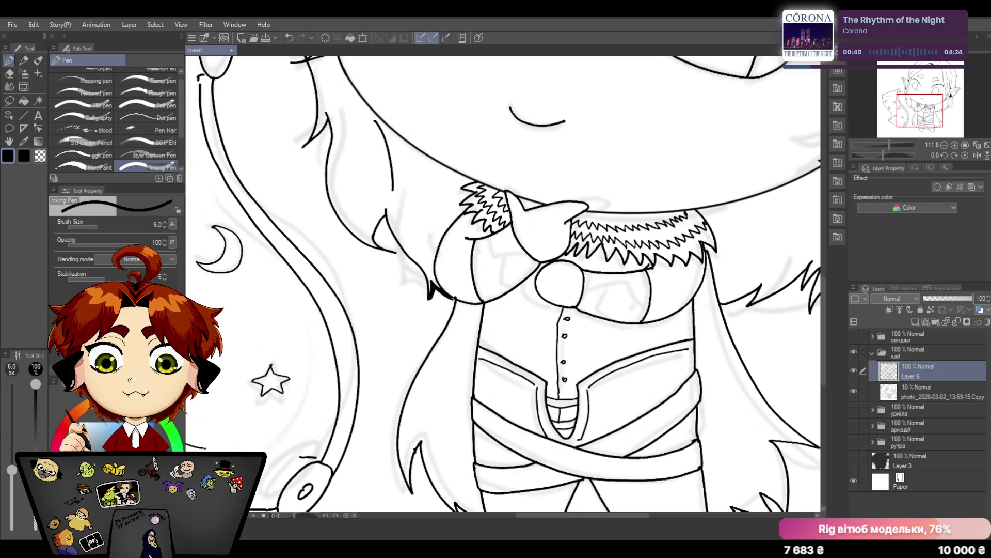
Clean the hair tip with the eraser, then extend the thick hair line downward with short strokes
click(11, 74)
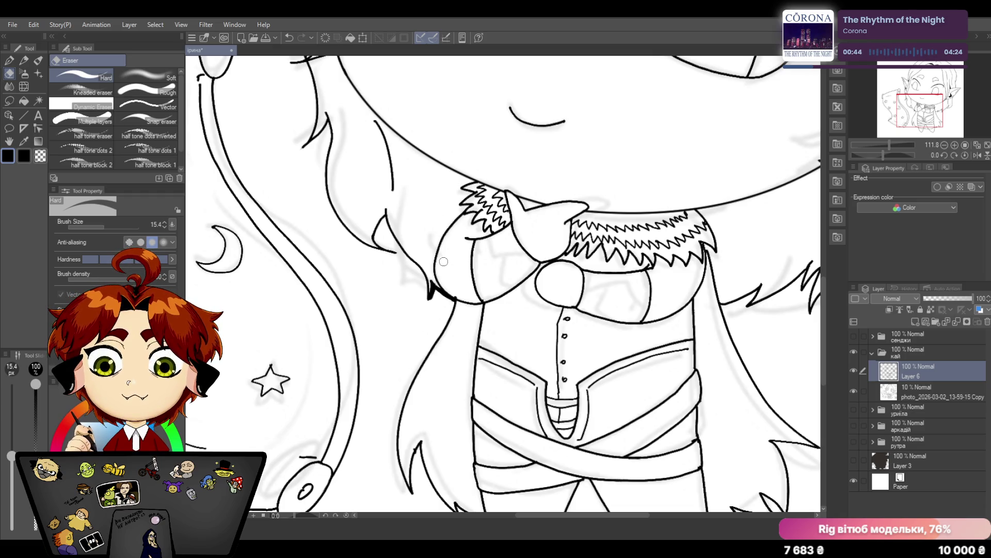
drag(457, 288, 458, 296)
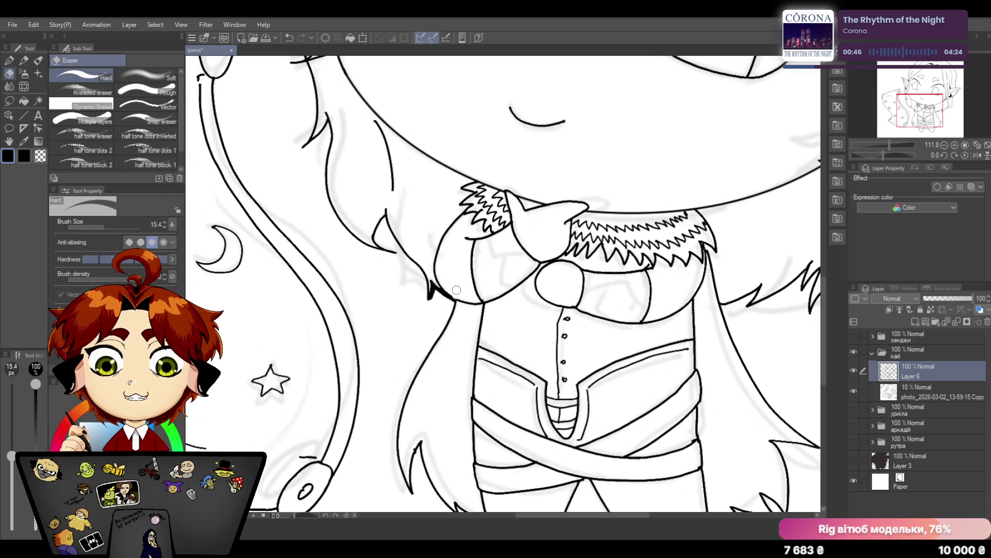
click(290, 35)
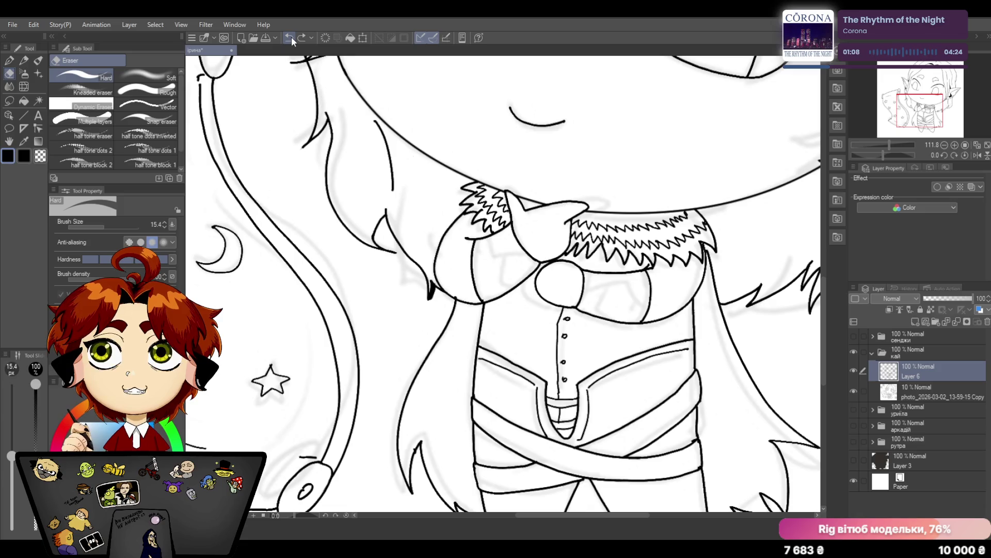
click(9, 62)
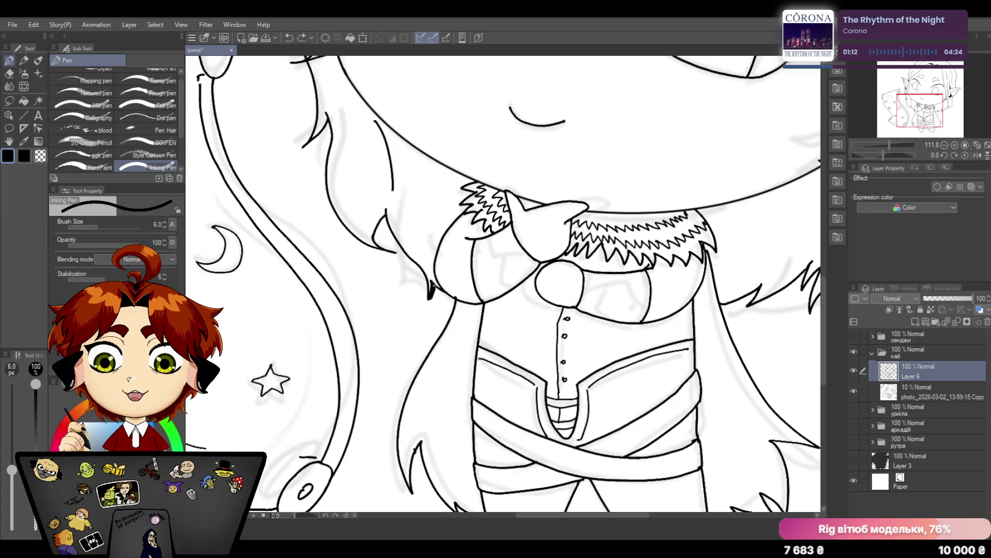
drag(432, 284, 456, 301)
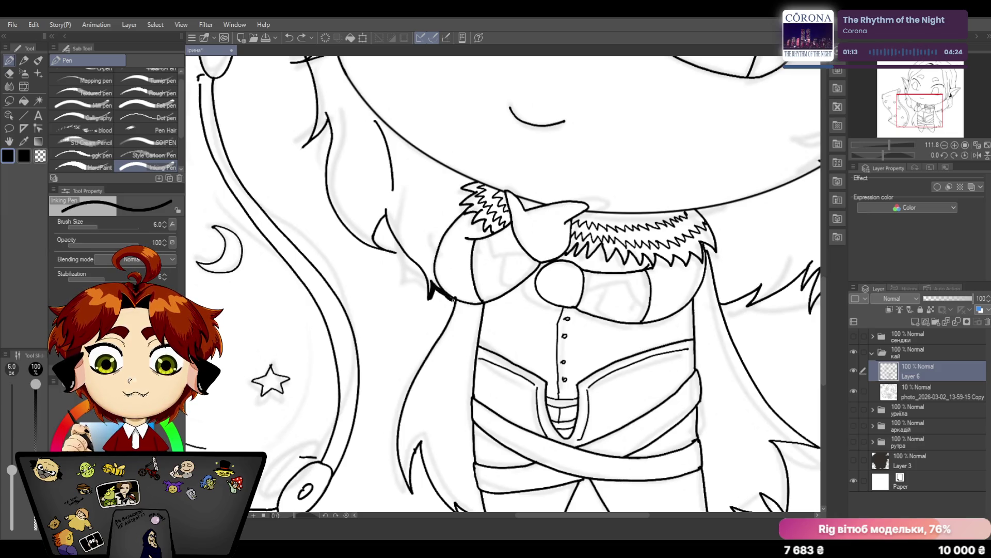
click(289, 38)
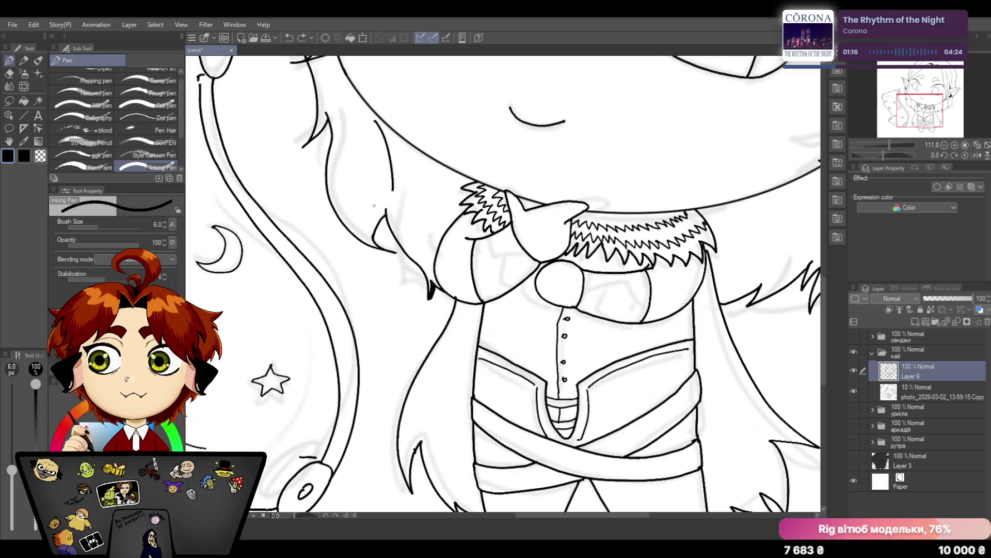
drag(432, 285, 456, 301)
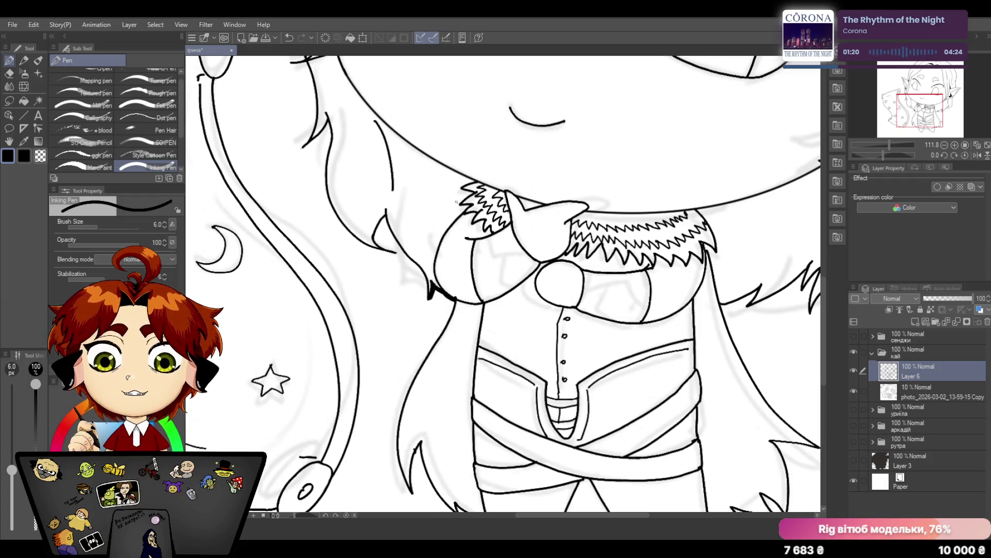
drag(453, 300, 401, 403)
click(291, 38)
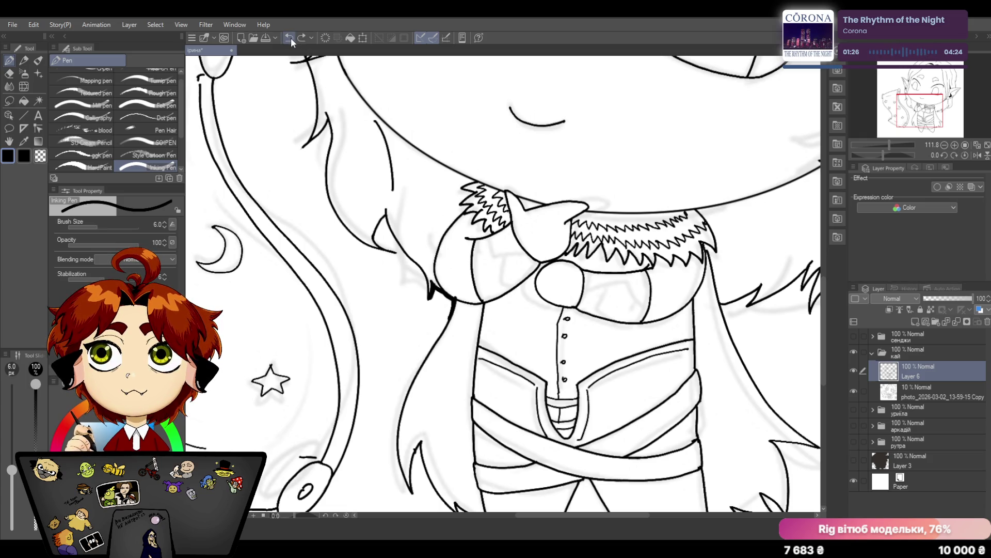
mouse_move(452, 300)
mouse_down()
mouse_move(404, 403)
mouse_move(398, 443)
mouse_move(409, 488)
mouse_up()
scroll(521, 373, down, 2)
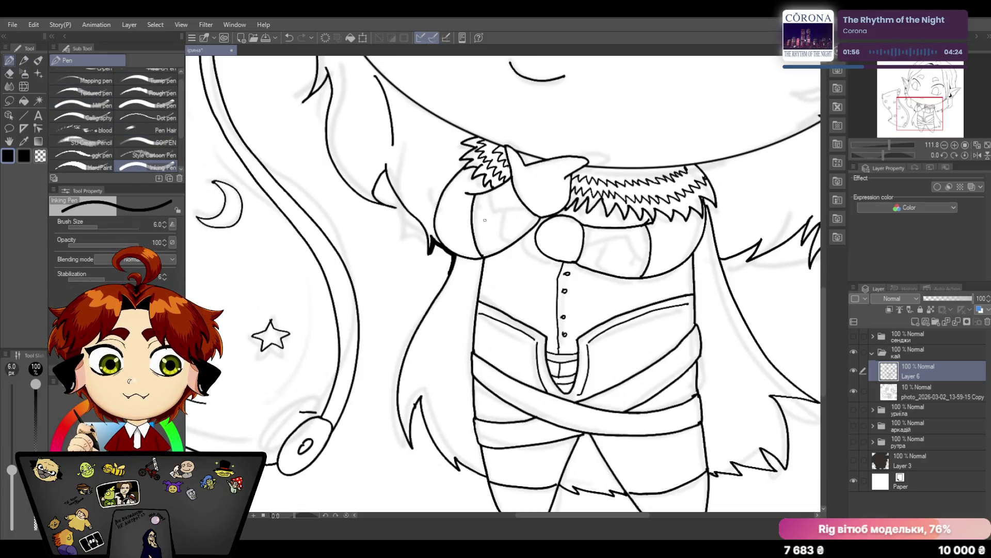
Draw the thick outline down the long hair strand left of the body, retrying until it sits right
drag(453, 254, 411, 340)
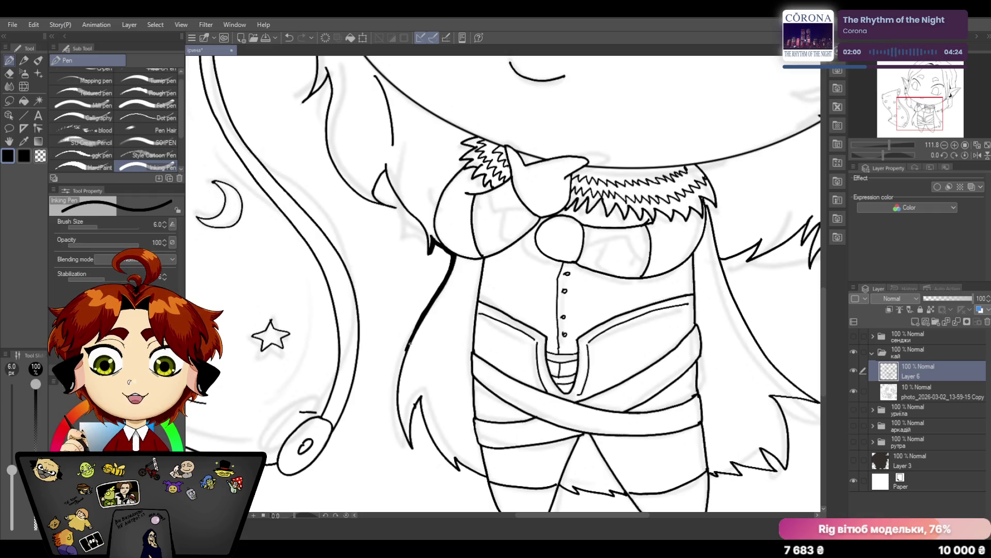
click(289, 38)
drag(453, 255, 417, 324)
click(289, 38)
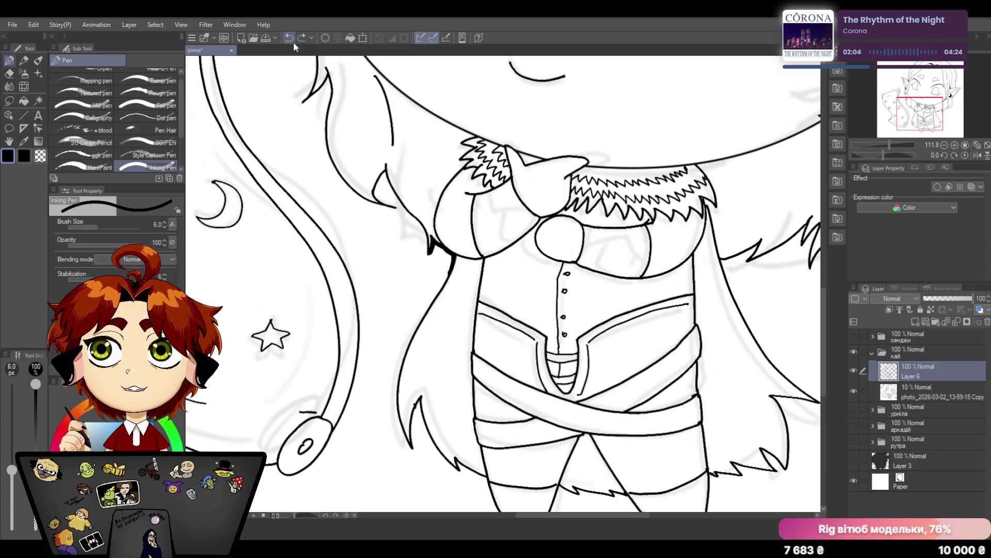
mouse_move(452, 254)
mouse_down()
mouse_move(402, 362)
mouse_move(397, 401)
mouse_move(418, 449)
mouse_move(422, 395)
mouse_up()
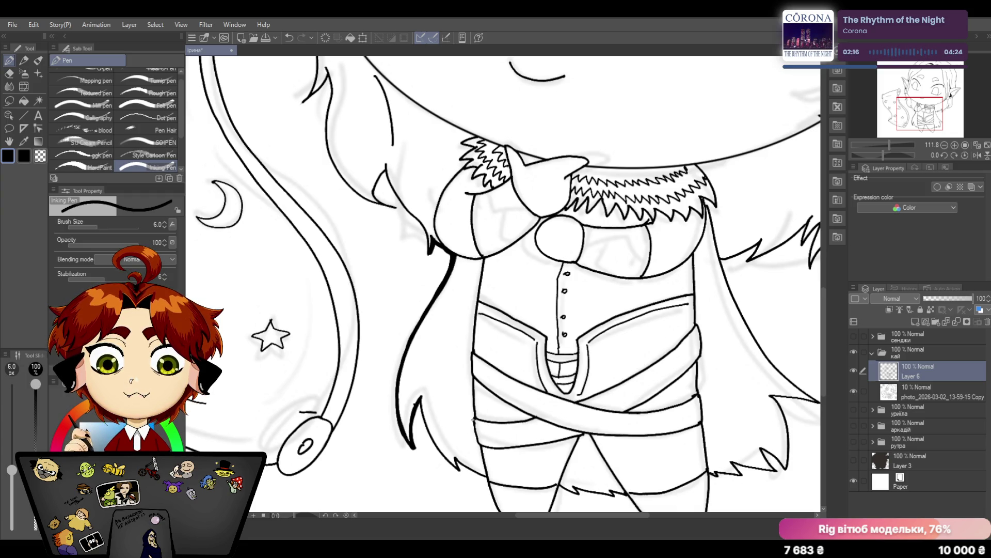
click(12, 74)
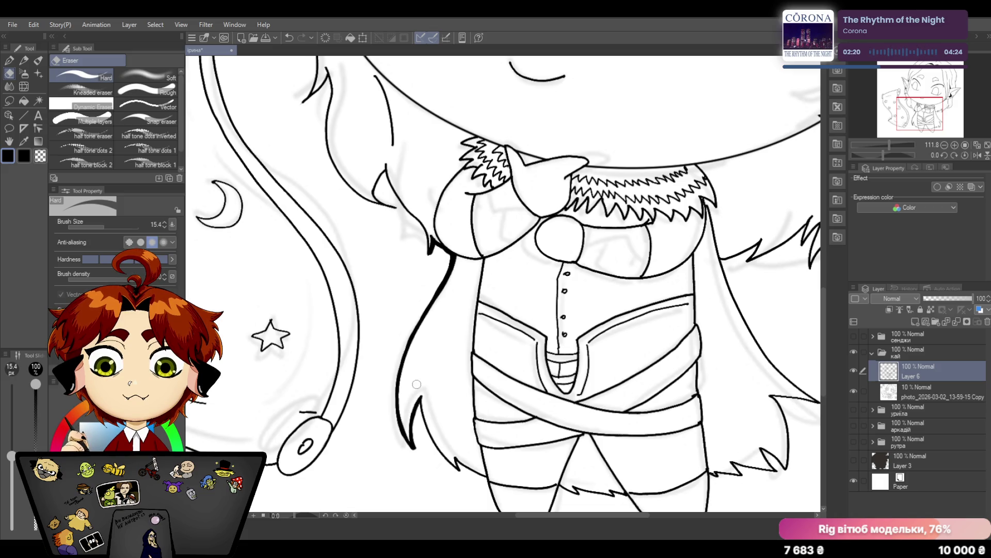
click(11, 63)
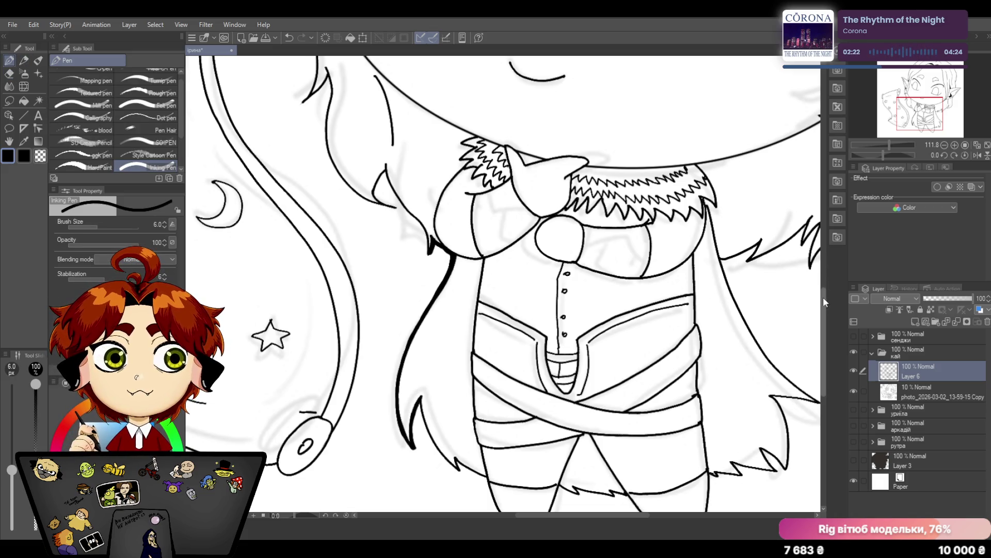
scroll(388, 272, down, 3)
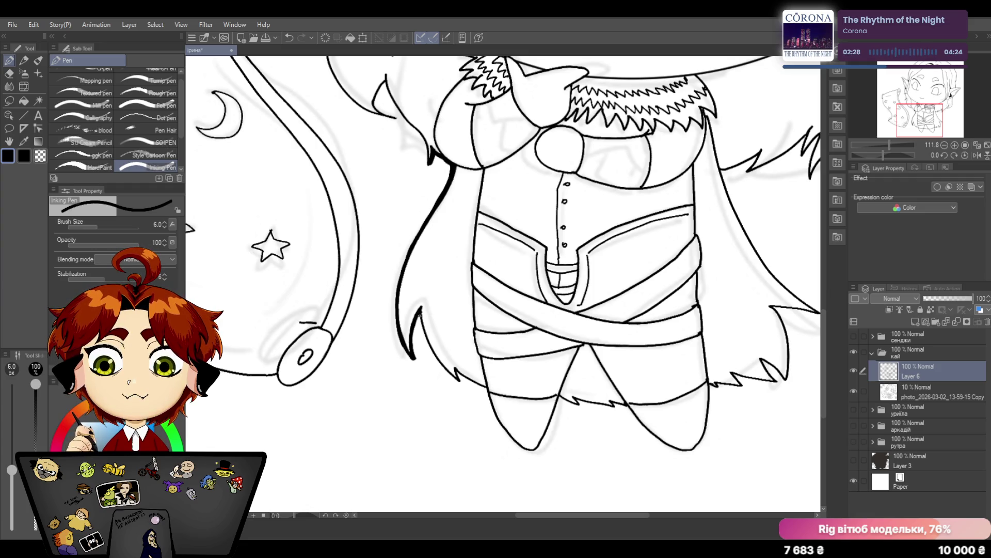
Thicken the hair edge toward the strand tip beside the legs
mouse_move(416, 314)
mouse_down()
mouse_move(448, 374)
mouse_move(488, 390)
mouse_up()
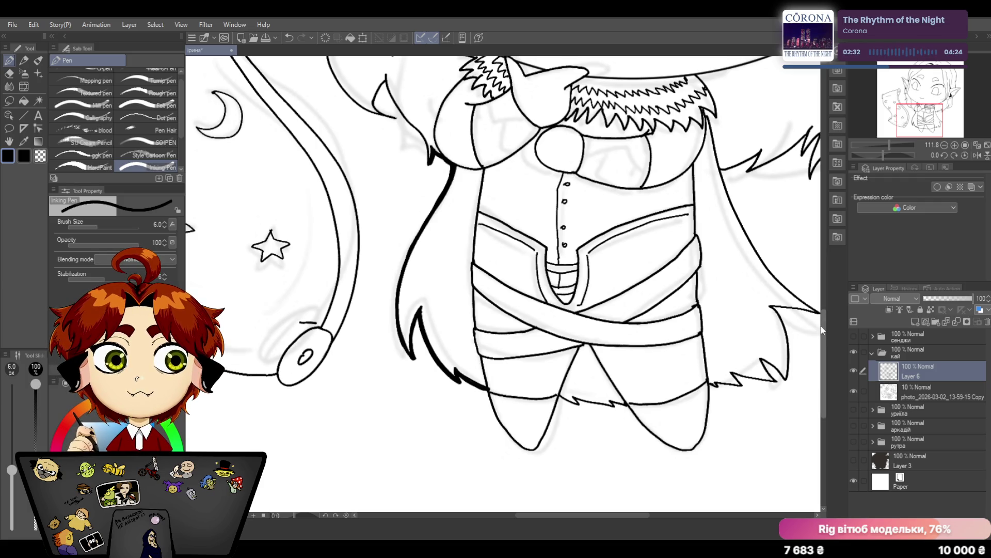
scroll(503, 279, down, 3)
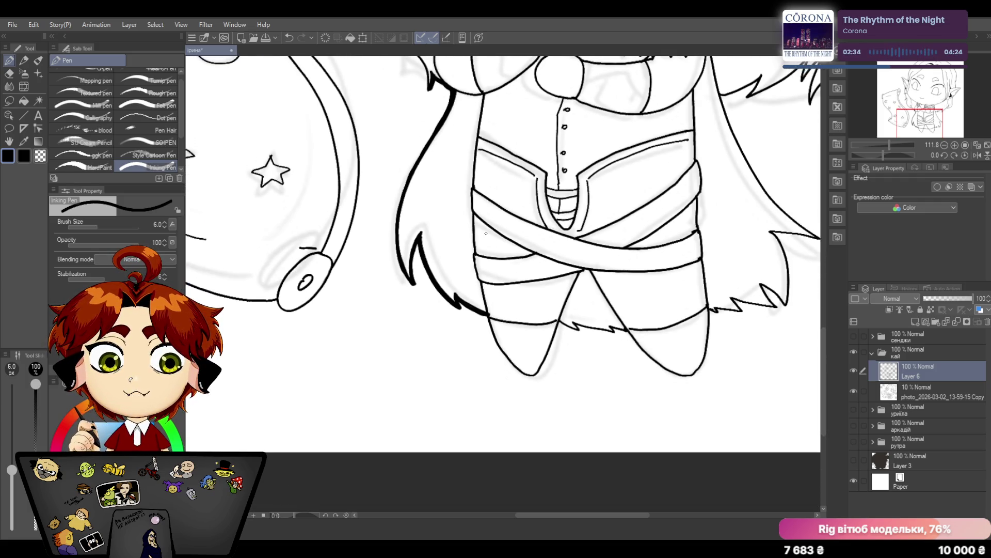
click(14, 73)
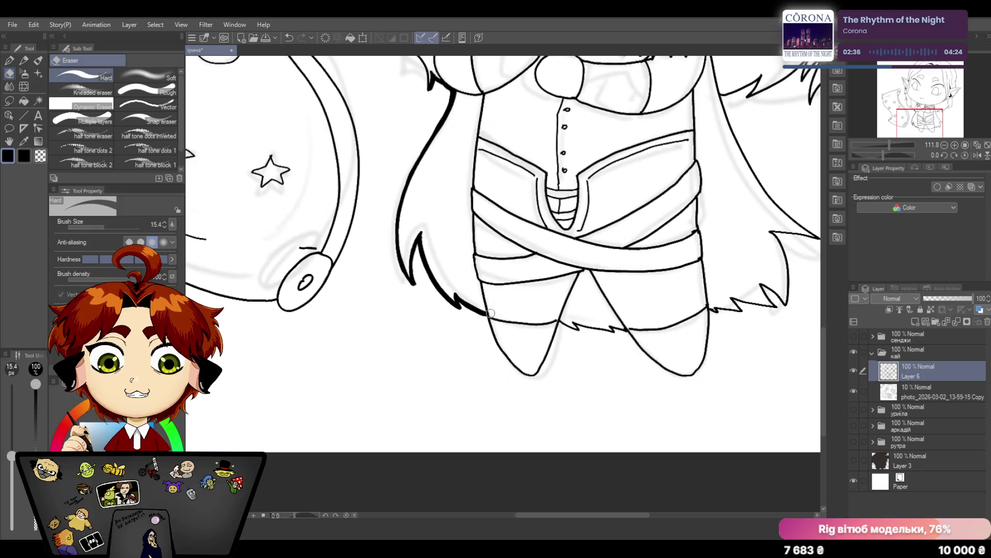
click(10, 60)
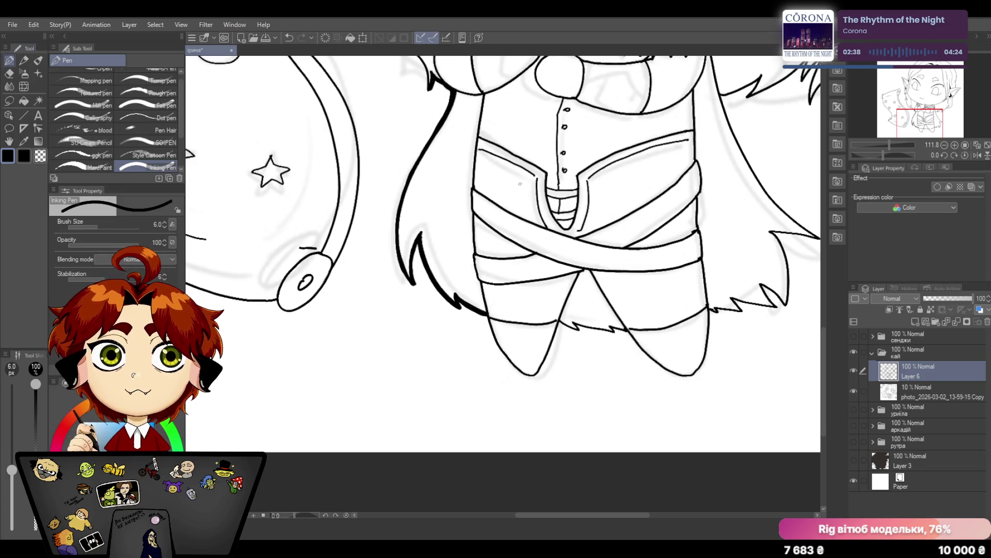
Thicken the left leg's outer and inner outlines, discarding a jagged stroke along the legs' bottom
drag(487, 315, 502, 344)
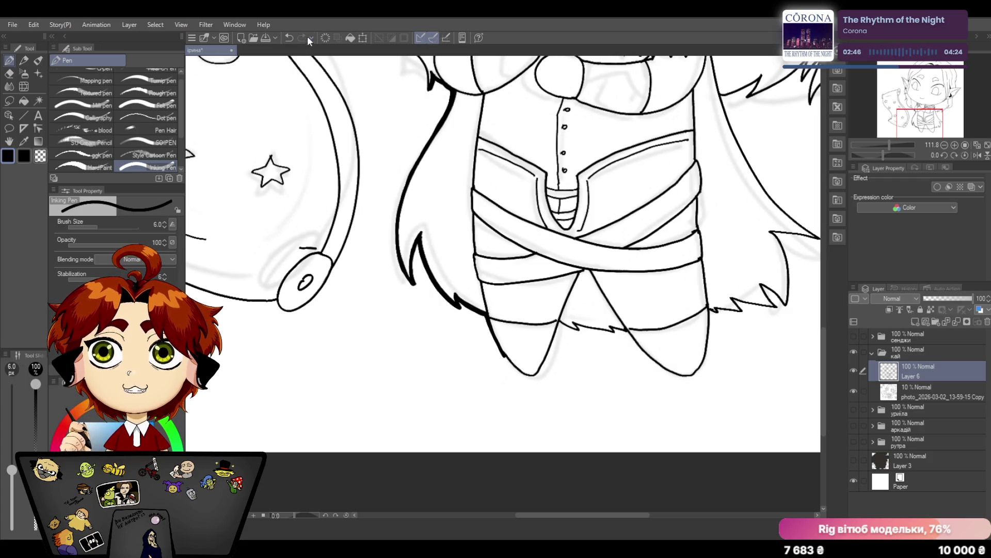
click(290, 38)
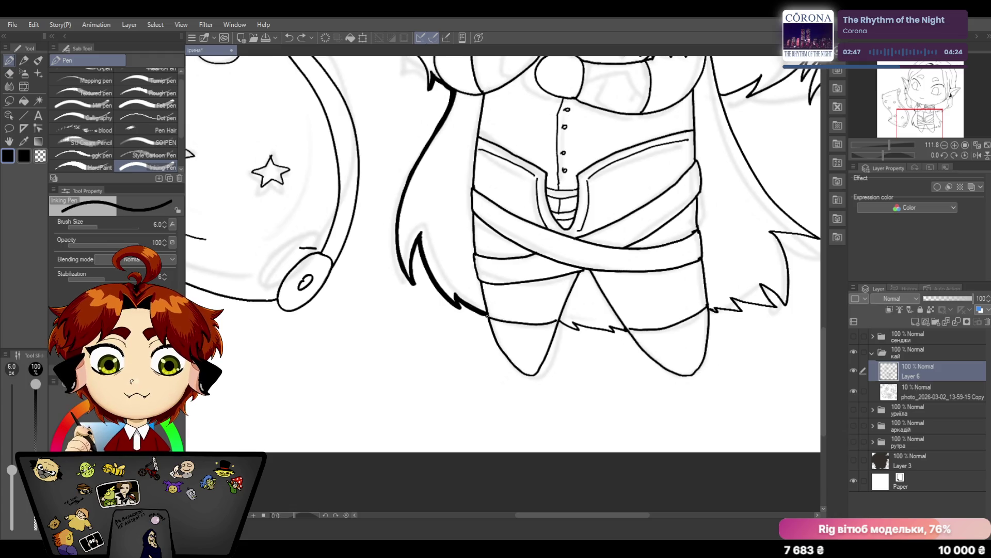
drag(486, 316, 530, 376)
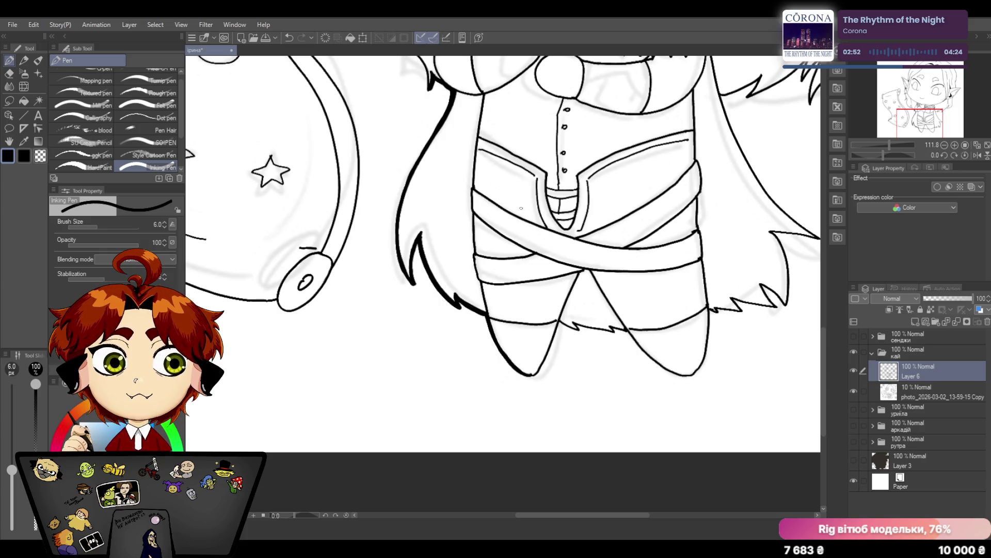
drag(557, 321, 528, 374)
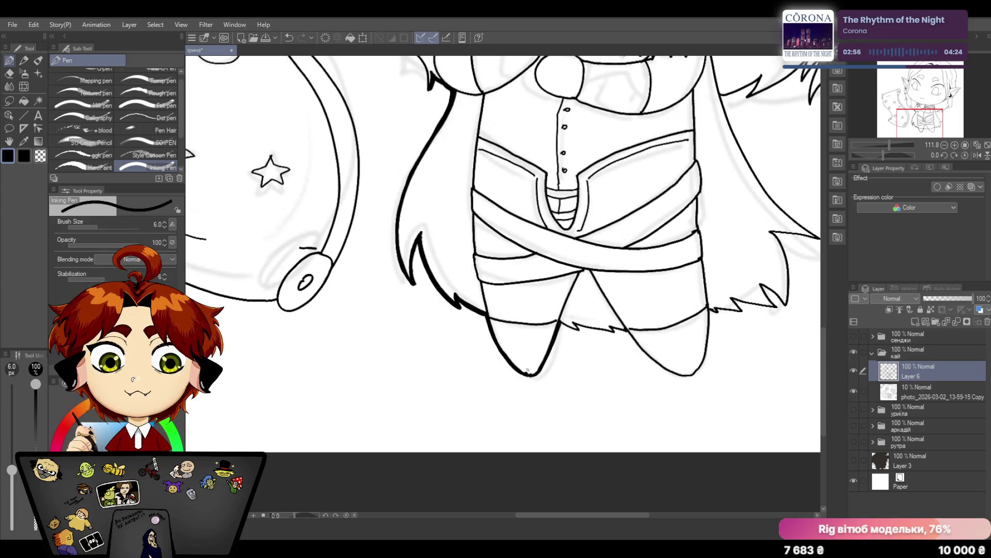
click(9, 74)
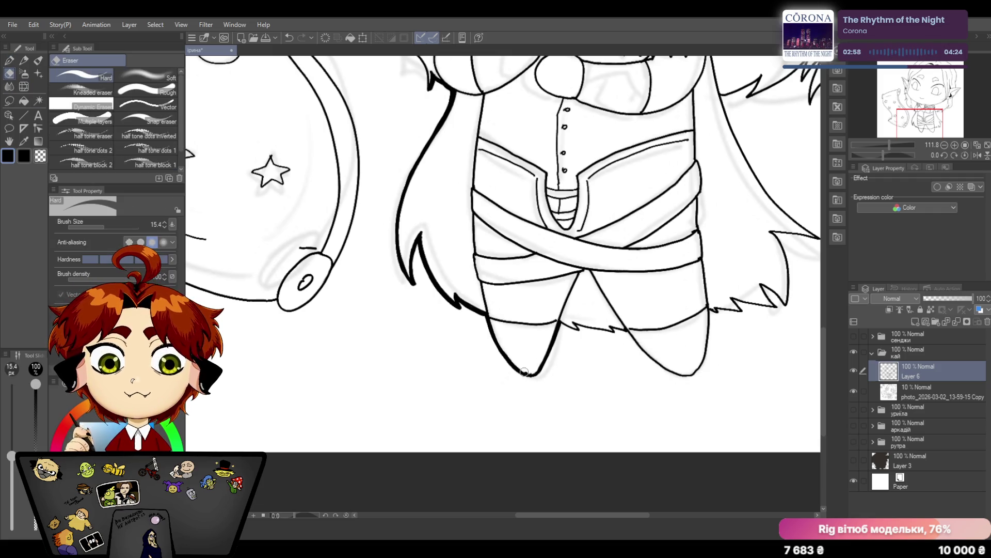
key(p)
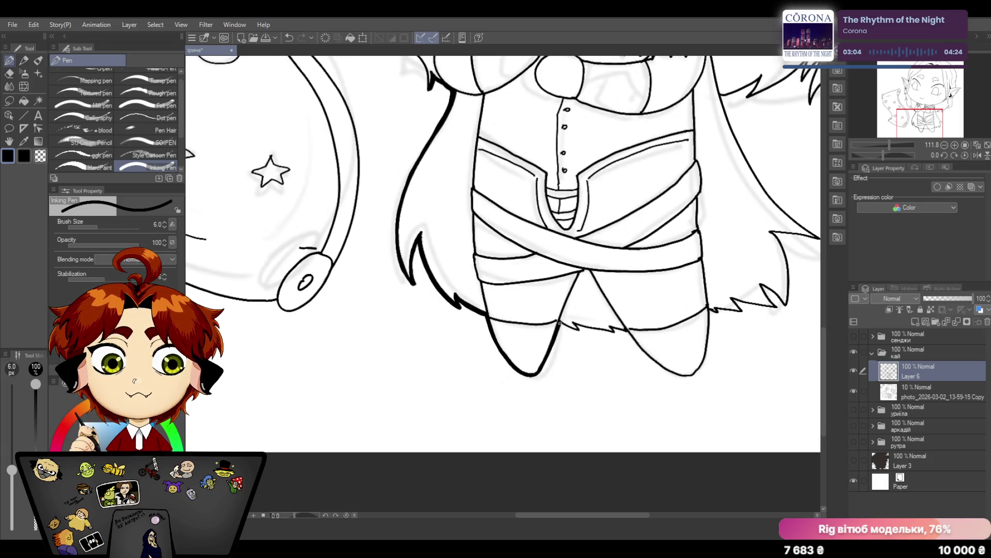
drag(557, 321, 629, 334)
click(289, 37)
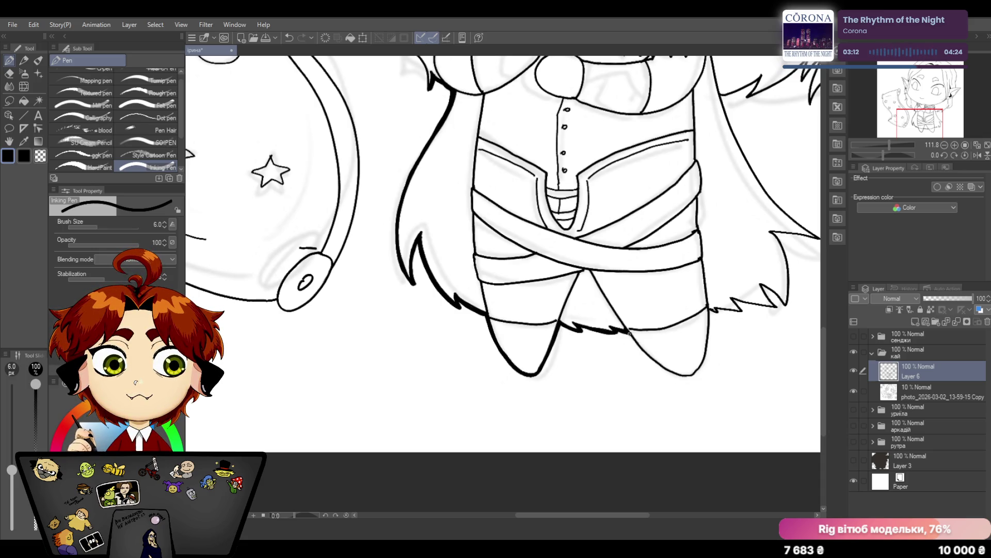
drag(566, 514, 598, 515)
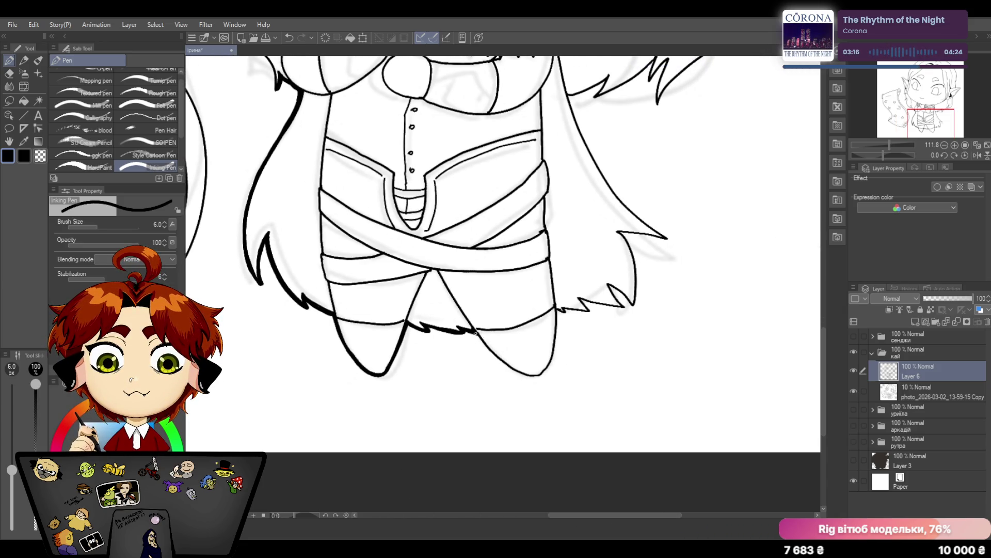
Thicken the right leg's edge and lower outline, retrying the strokes until they look right
mouse_move(474, 332)
mouse_down()
mouse_move(518, 374)
mouse_move(538, 378)
mouse_move(554, 346)
mouse_up()
click(292, 36)
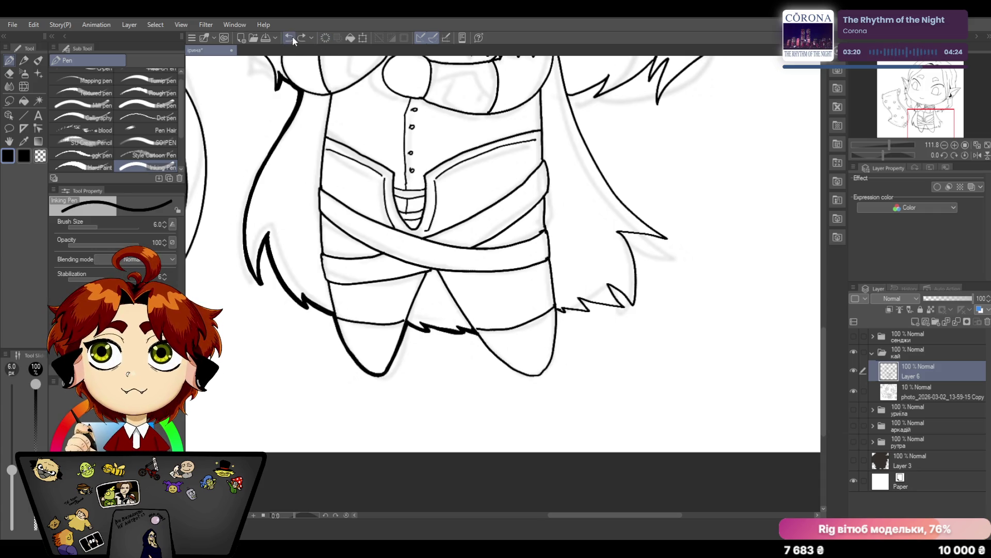
drag(558, 308, 560, 349)
click(294, 40)
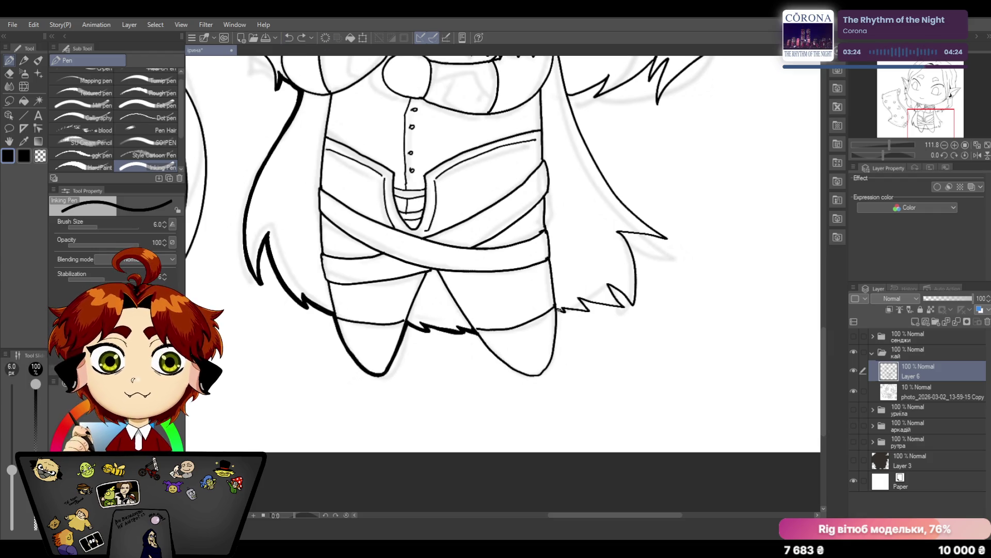
drag(558, 308, 560, 323)
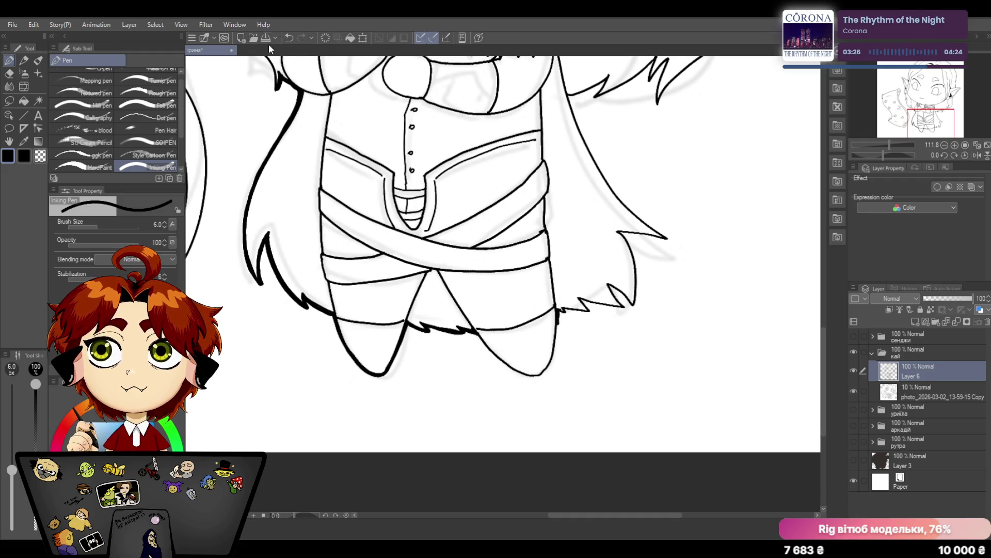
click(290, 39)
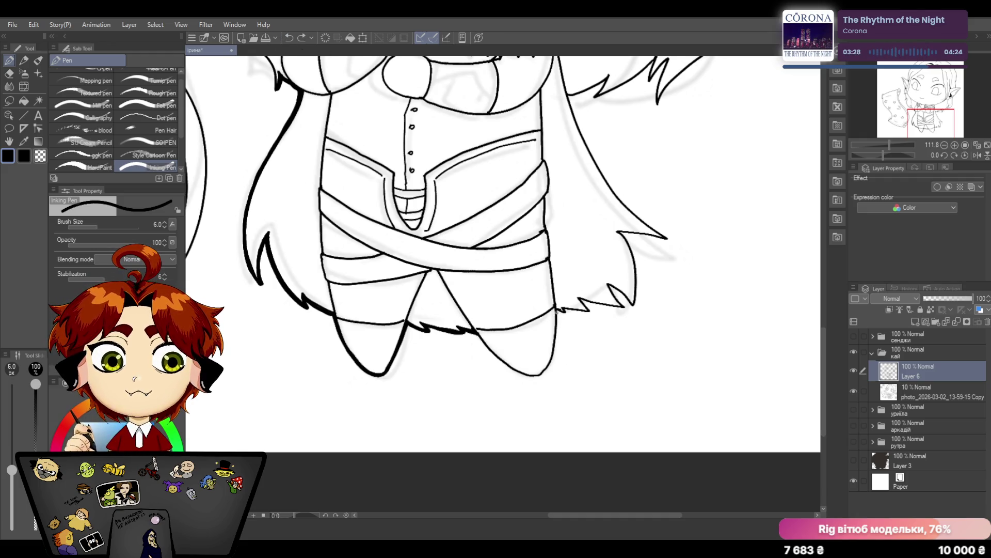
drag(557, 310, 534, 378)
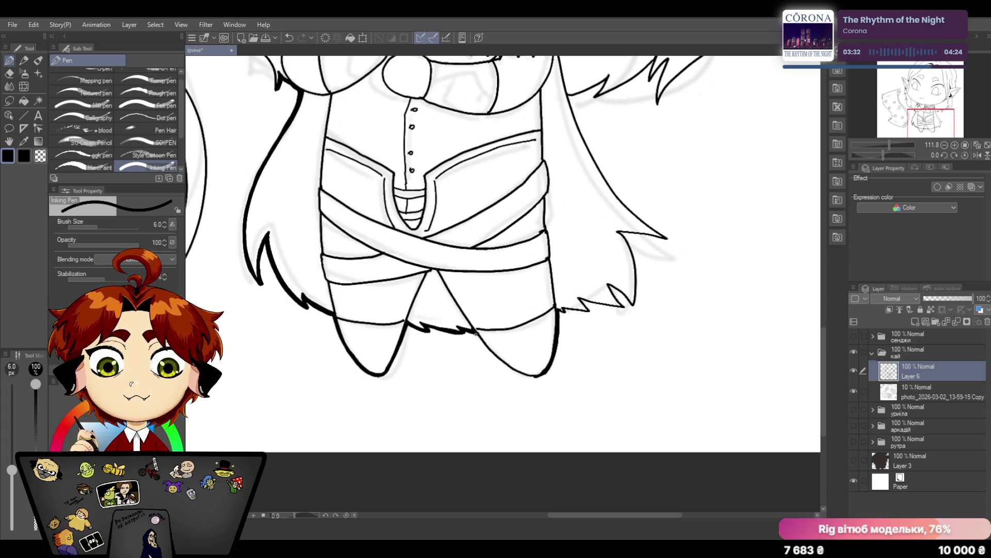
mouse_move(474, 330)
mouse_down()
mouse_move(505, 366)
mouse_move(542, 373)
mouse_up()
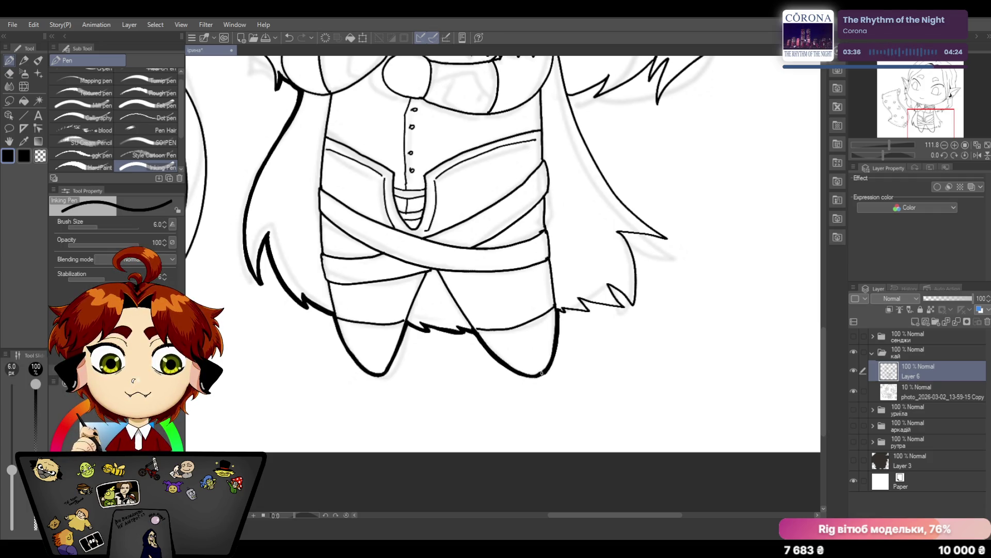
key(e)
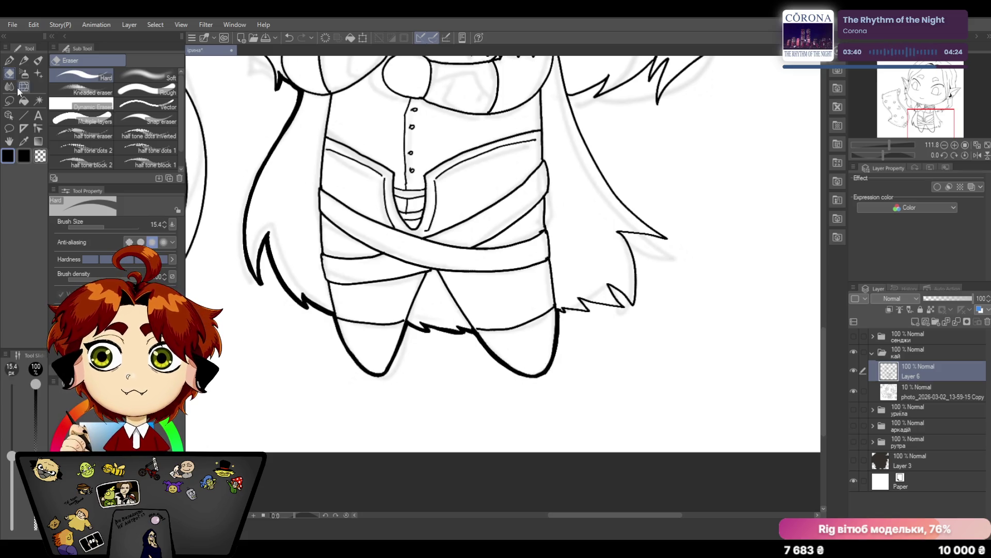
key(p)
Thicken the hair tip and spikes beside the legs and the right hair outline, then bring the upper body into view
mouse_move(886, 145)
mouse_down()
mouse_move(876, 146)
mouse_move(888, 143)
mouse_up()
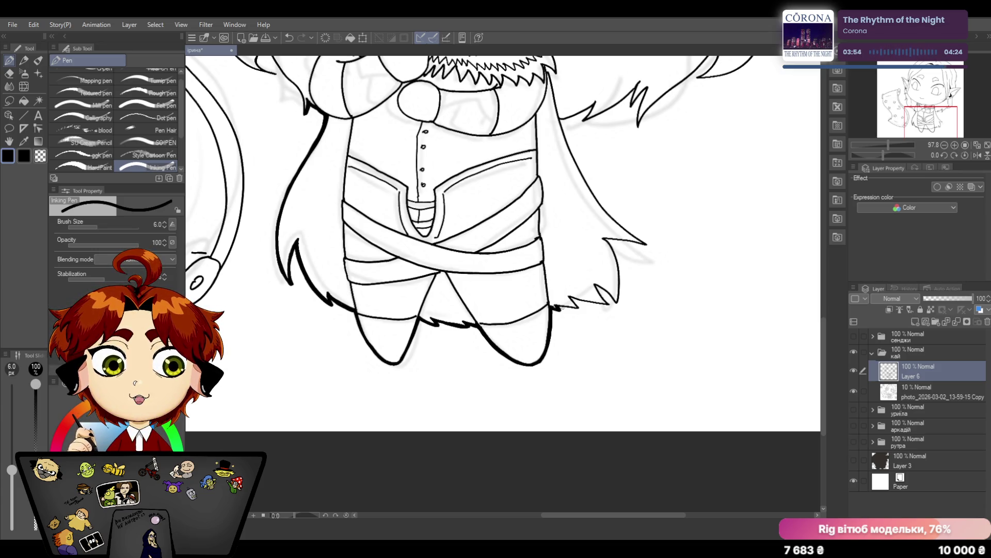
mouse_move(556, 308)
mouse_down()
mouse_move(574, 309)
mouse_move(572, 297)
mouse_up()
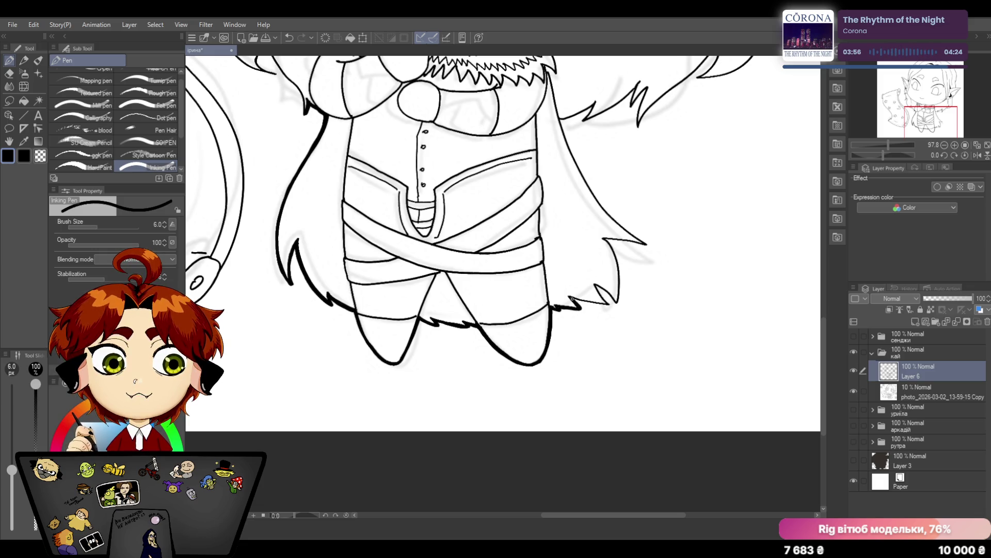
key(e)
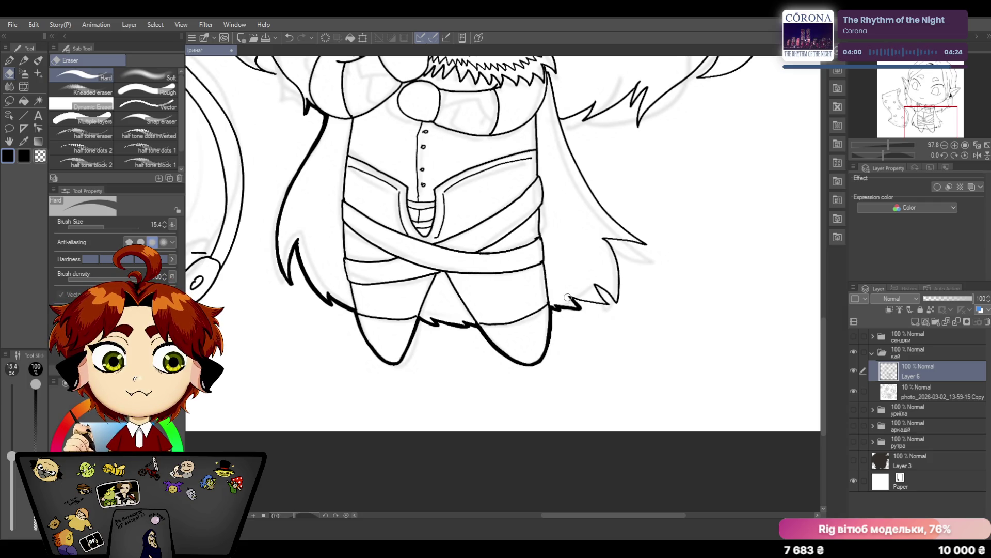
click(10, 61)
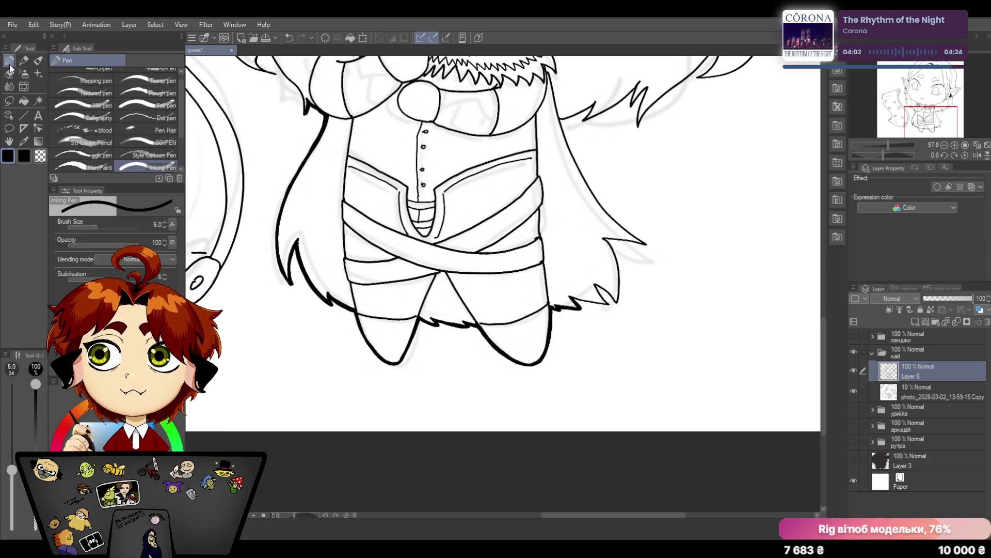
mouse_move(573, 299)
mouse_down()
mouse_move(609, 306)
mouse_move(597, 286)
mouse_up()
click(290, 36)
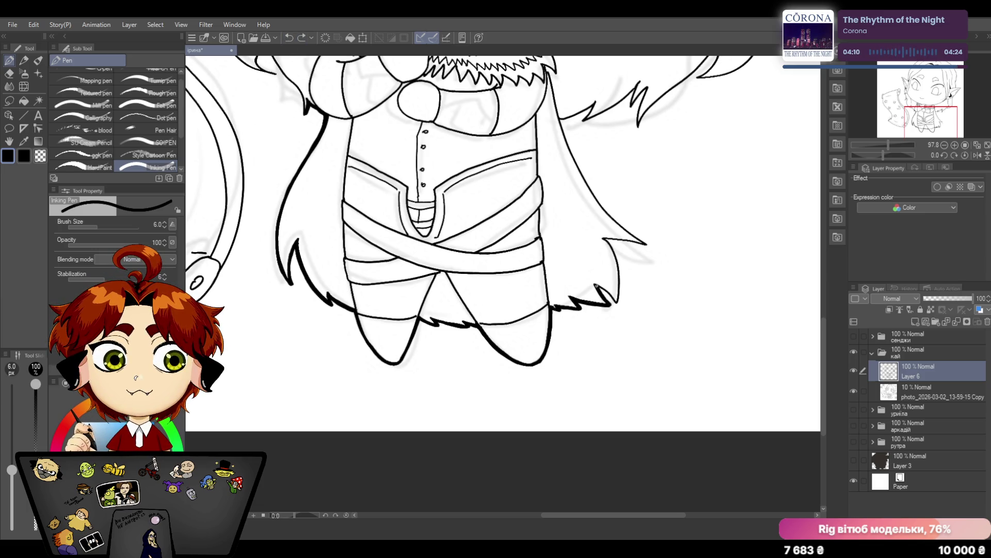
drag(598, 286, 614, 302)
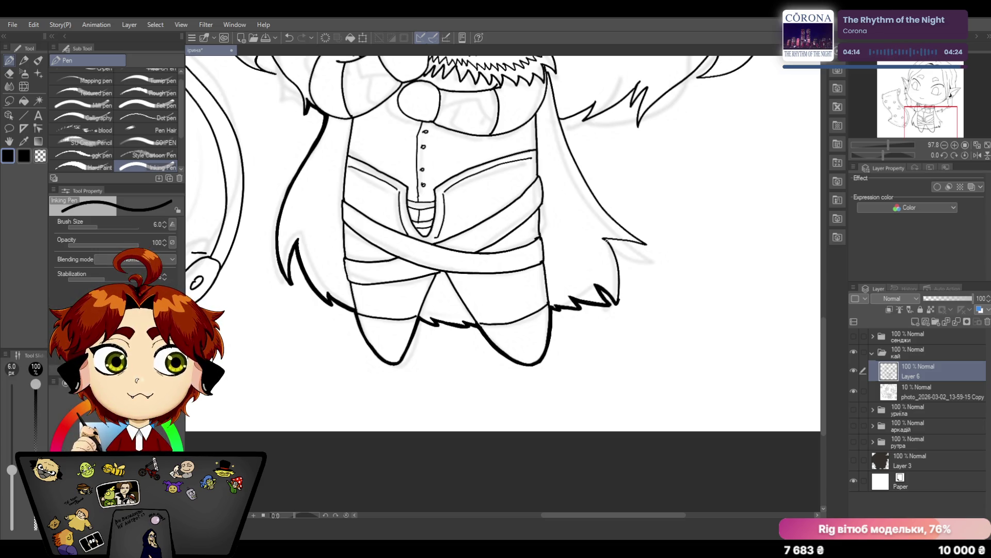
drag(605, 238, 620, 299)
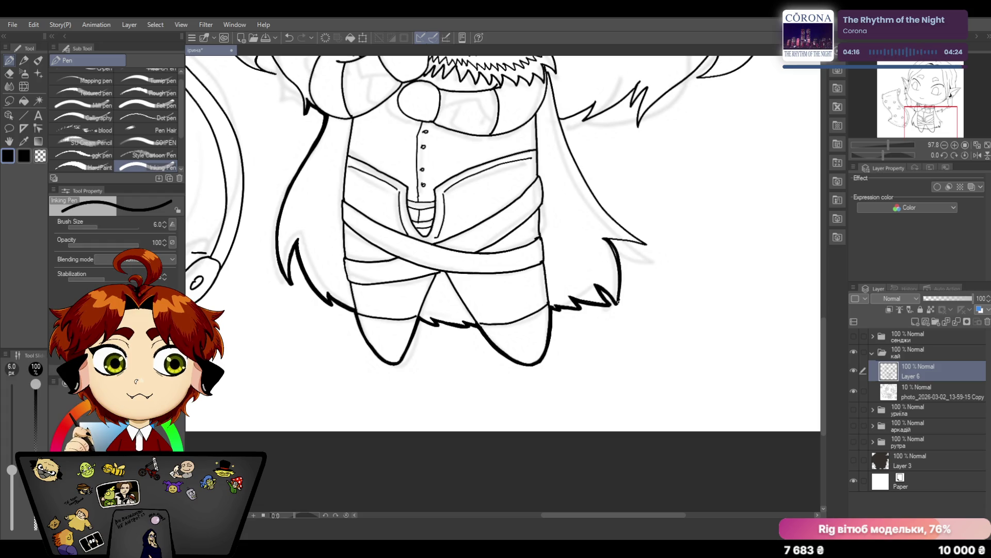
key(ctrl+z)
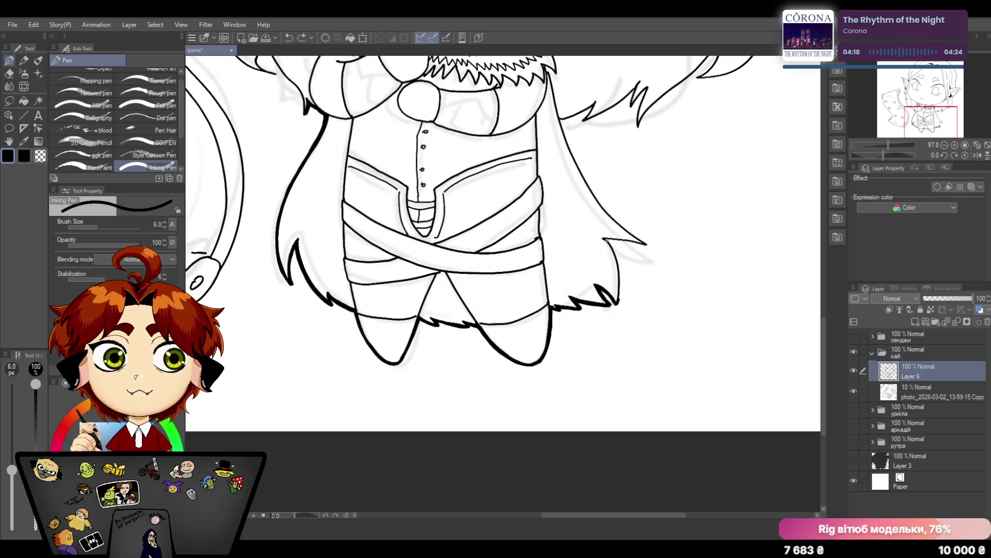
drag(609, 241, 619, 302)
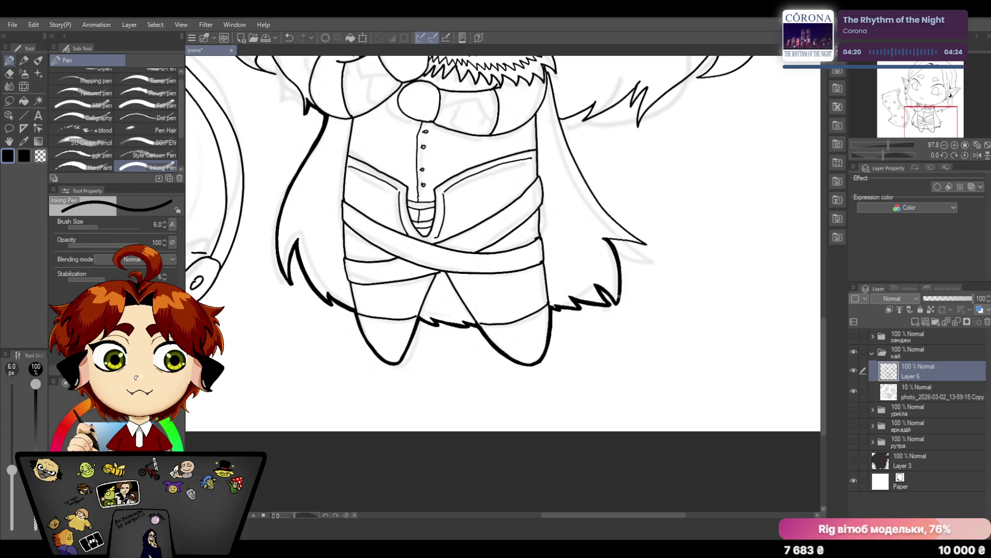
drag(824, 358, 822, 287)
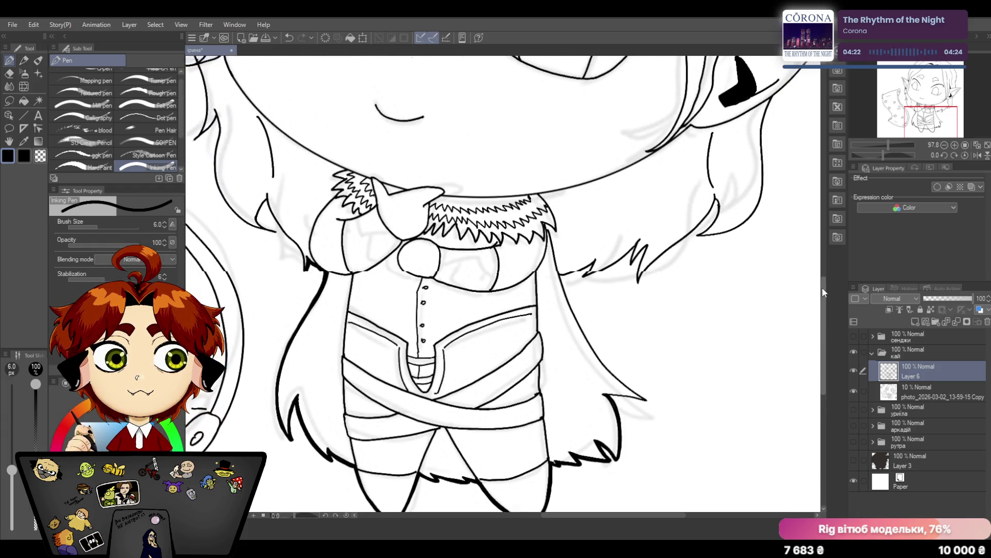
Thicken the right hair tip and the cape edge near the neck
drag(607, 403, 649, 409)
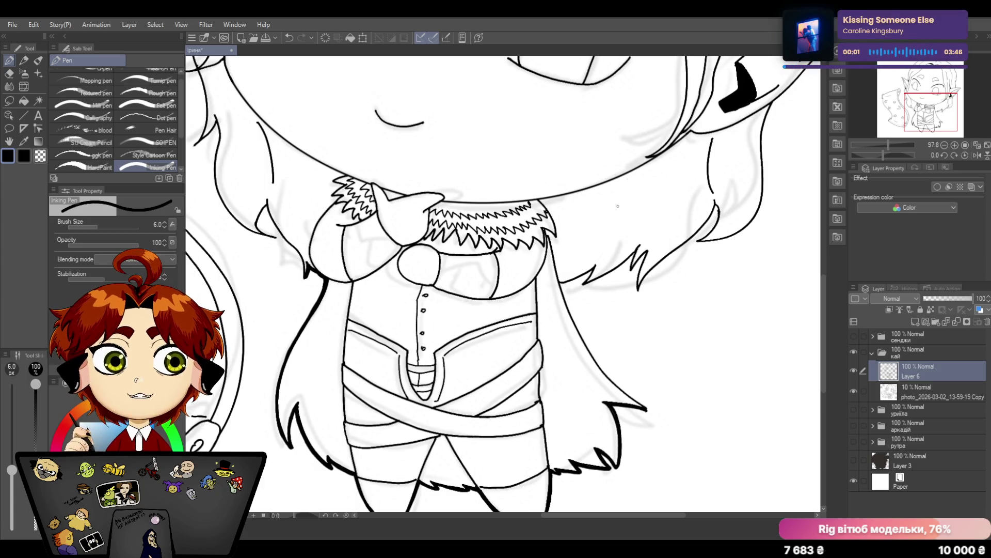
drag(563, 515, 588, 515)
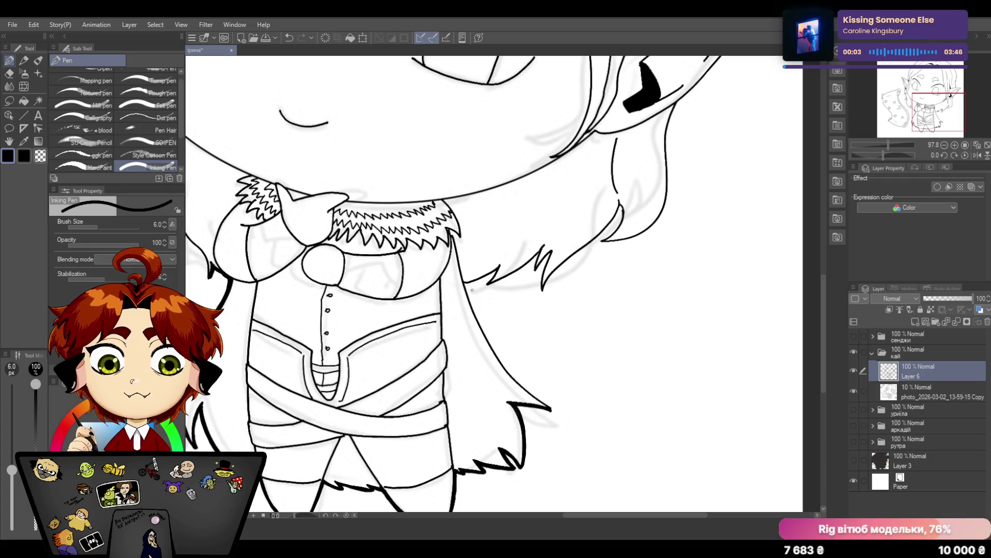
mouse_move(465, 282)
mouse_down()
mouse_move(509, 372)
mouse_move(551, 409)
mouse_up()
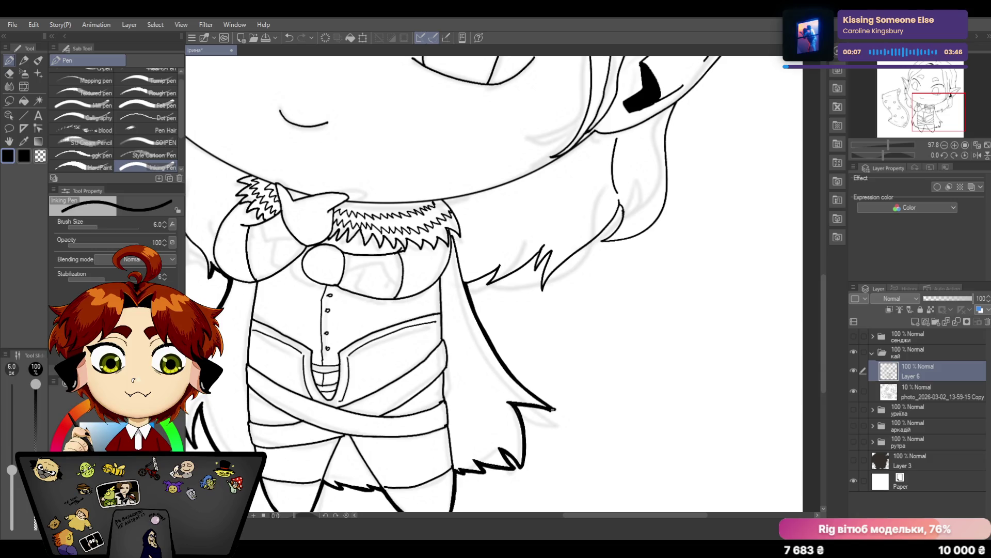
key(e)
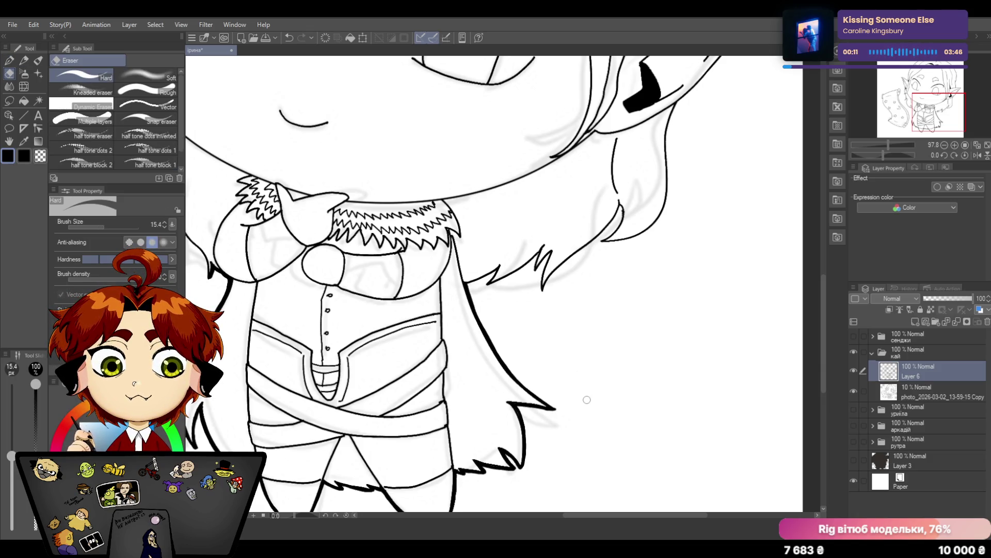
key(p)
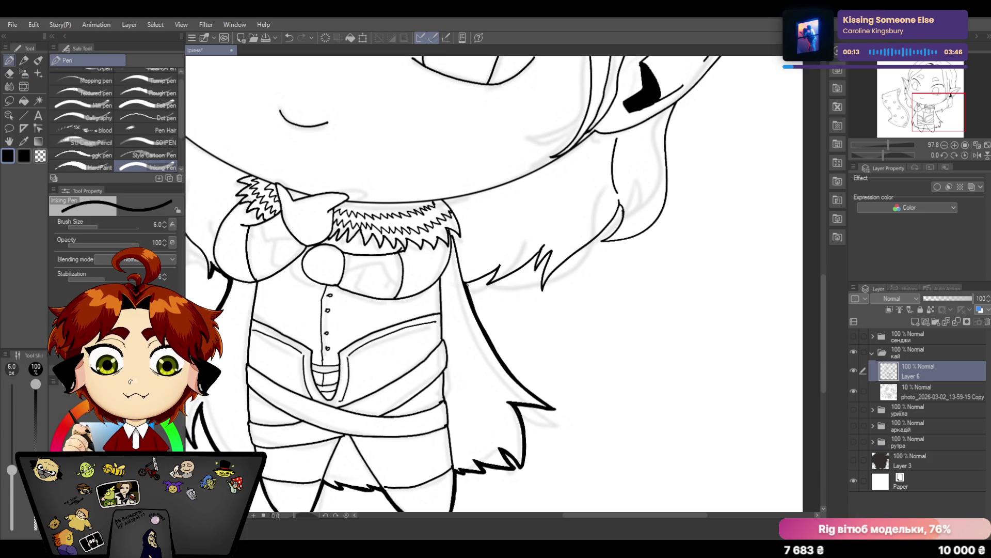
drag(465, 285, 497, 271)
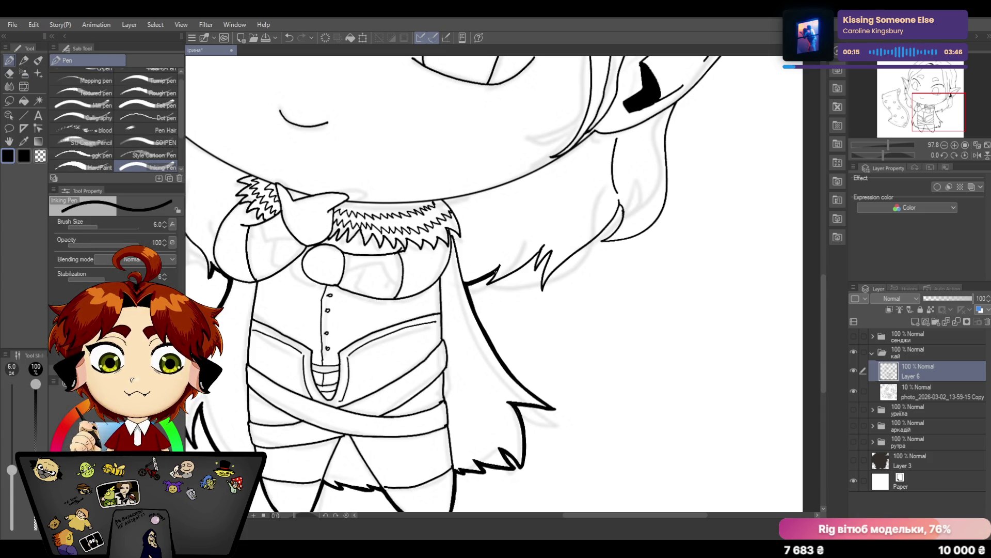
drag(485, 285, 540, 252)
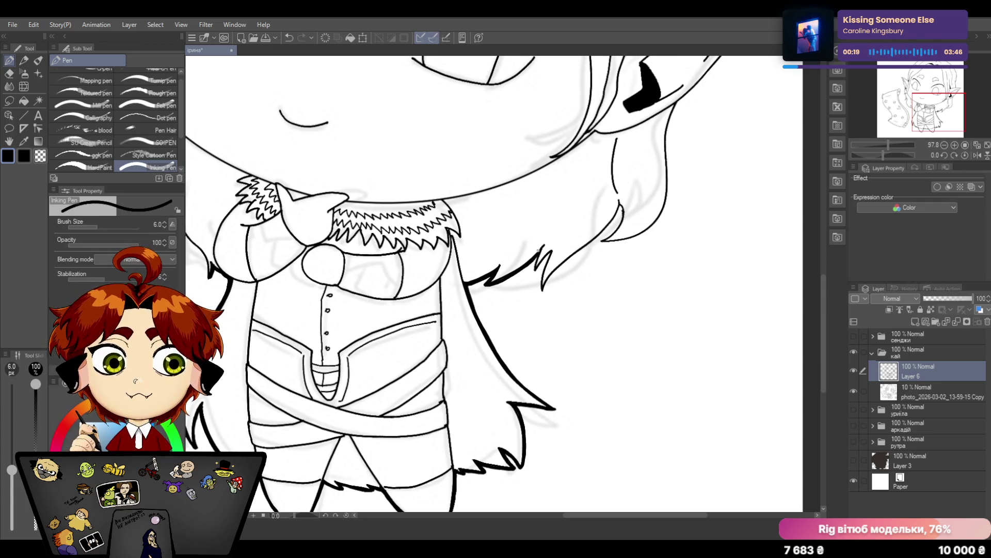
Thicken the jagged hair spikes beside the neck and face, retrying strokes until they look right
drag(533, 255, 540, 287)
click(288, 39)
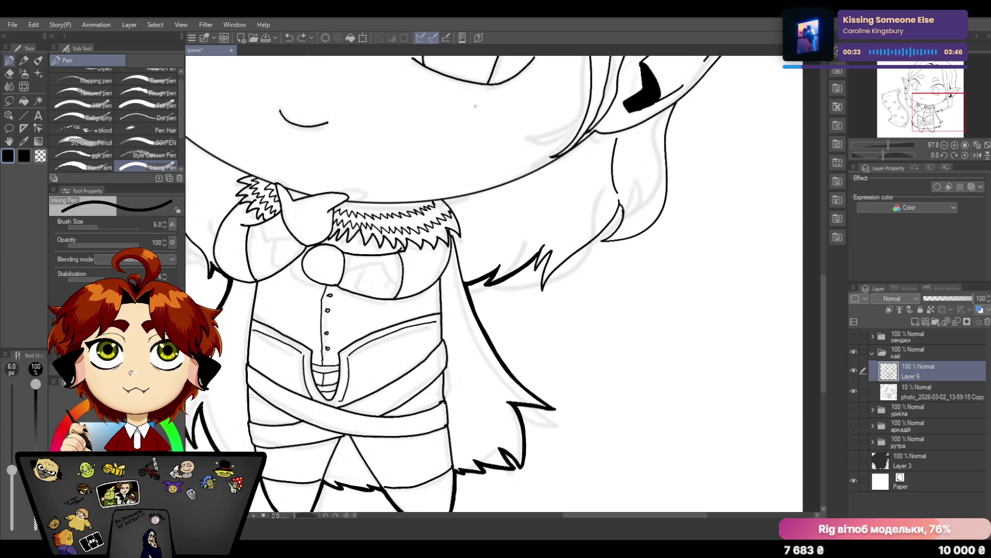
mouse_move(533, 254)
mouse_down()
mouse_move(542, 292)
mouse_move(571, 258)
mouse_move(543, 275)
mouse_move(540, 290)
mouse_up()
click(291, 40)
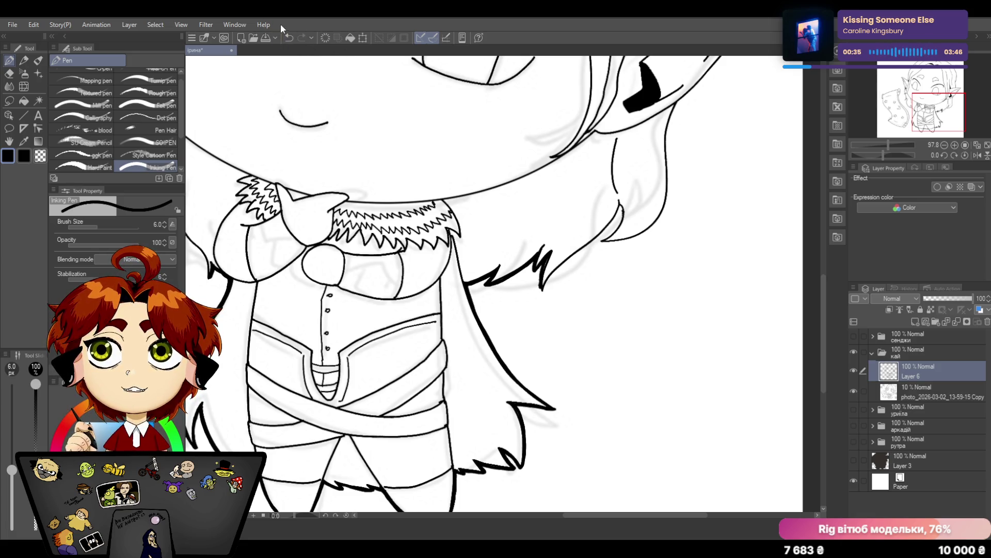
click(288, 40)
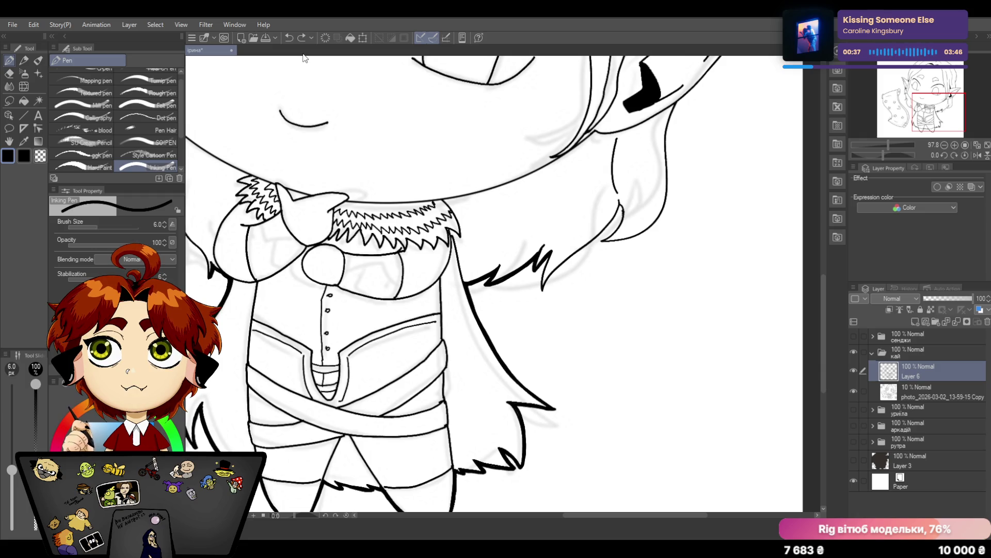
drag(547, 256, 544, 291)
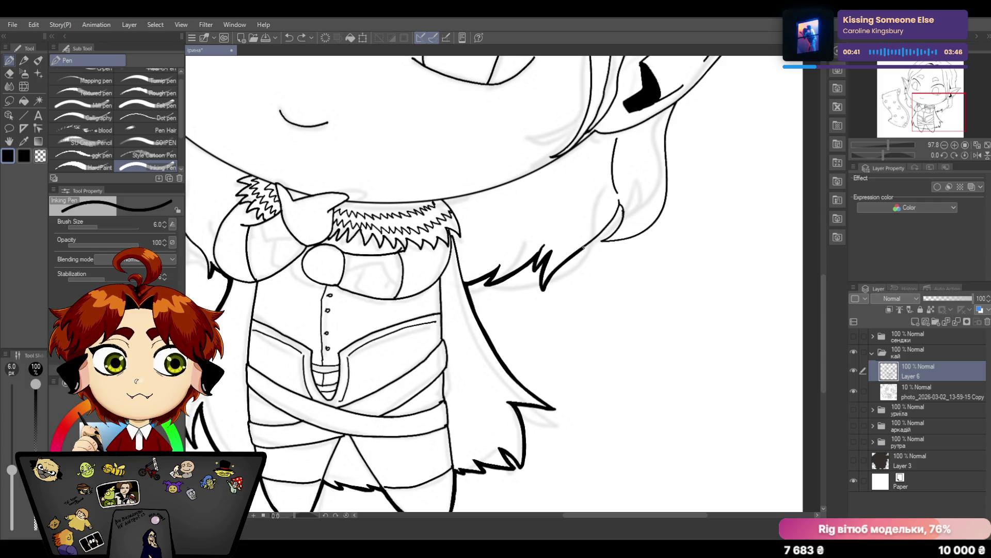
click(290, 38)
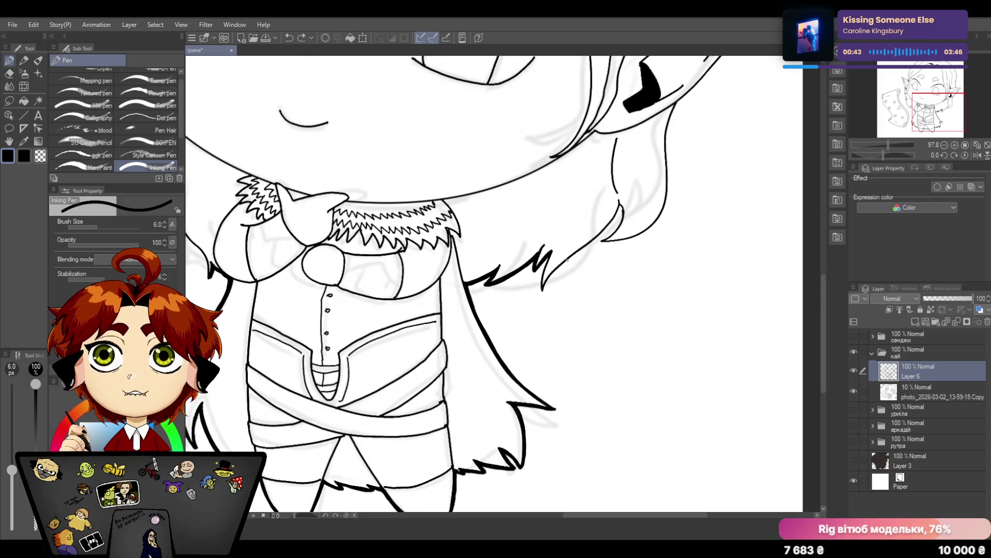
mouse_move(547, 257)
mouse_down()
mouse_move(571, 257)
mouse_move(620, 205)
mouse_up()
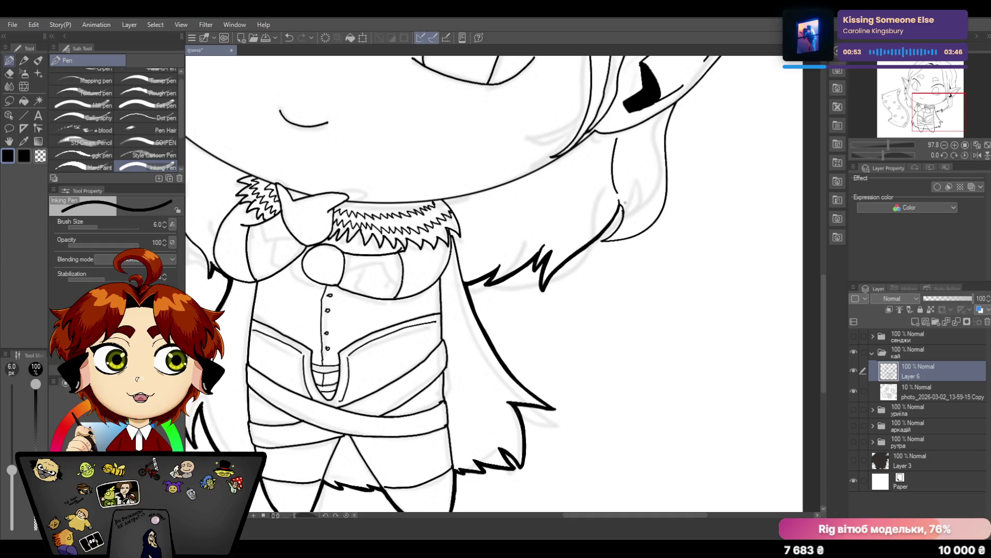
key(ctrl+z)
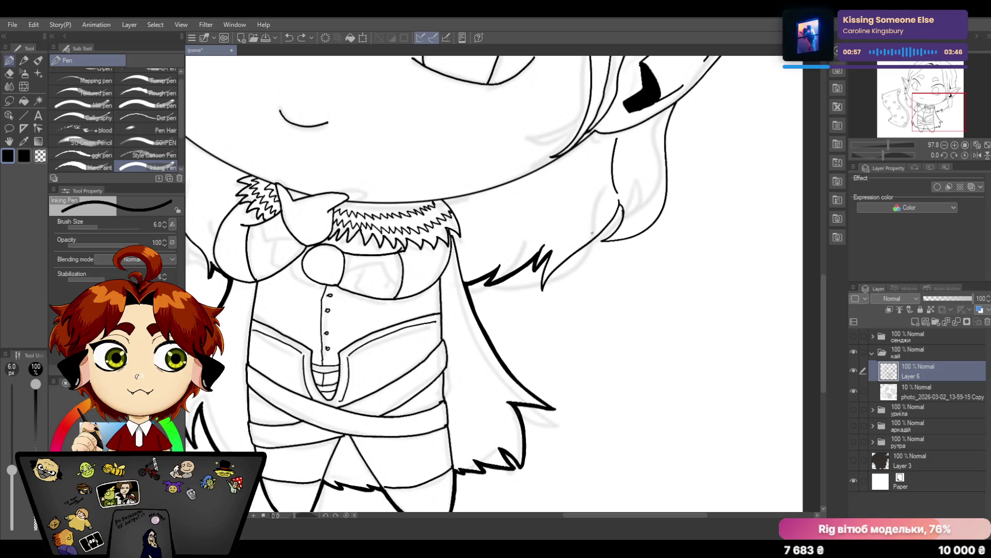
mouse_move(549, 254)
mouse_down()
mouse_move(541, 292)
mouse_move(620, 207)
mouse_up()
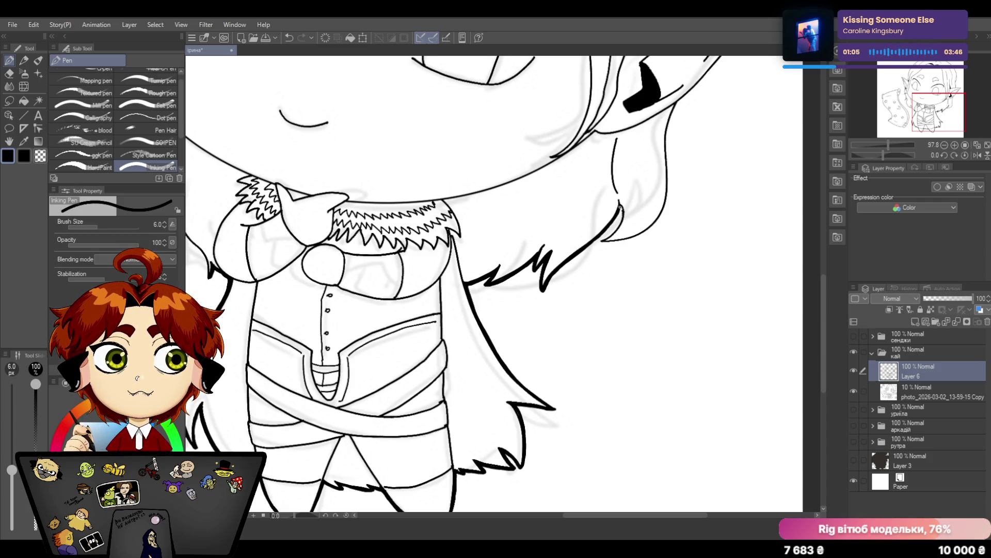
drag(620, 206, 603, 239)
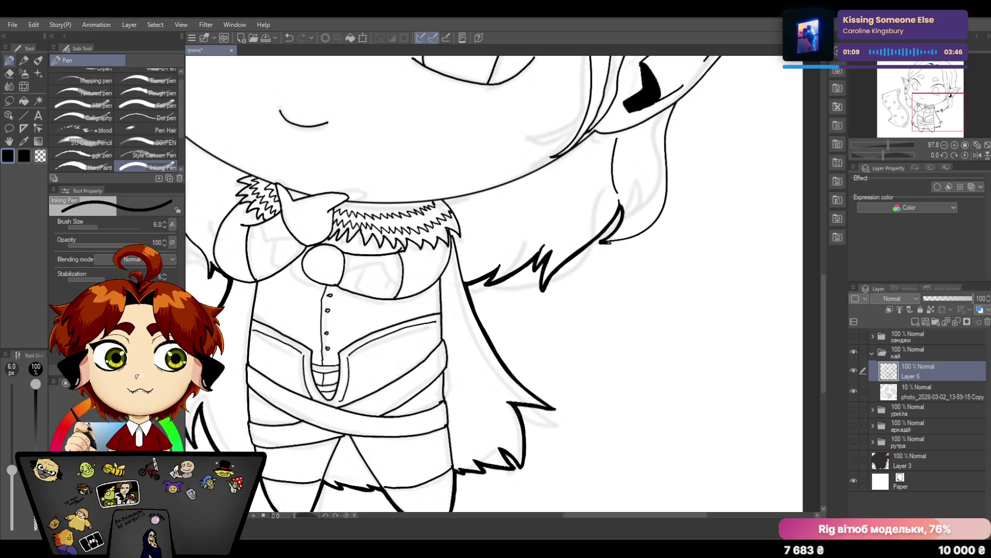
click(291, 35)
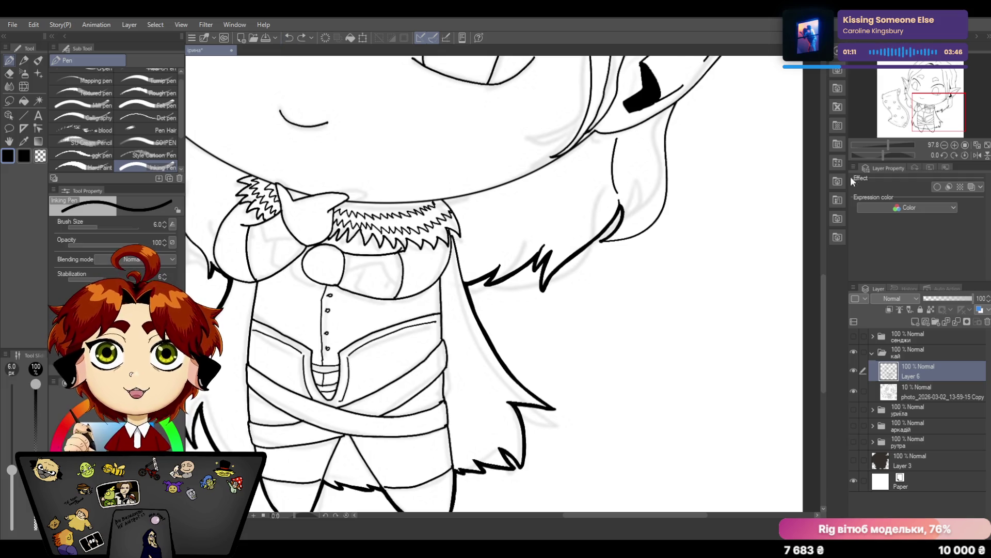
mouse_move(822, 290)
mouse_down()
mouse_move(826, 276)
mouse_move(815, 273)
mouse_up()
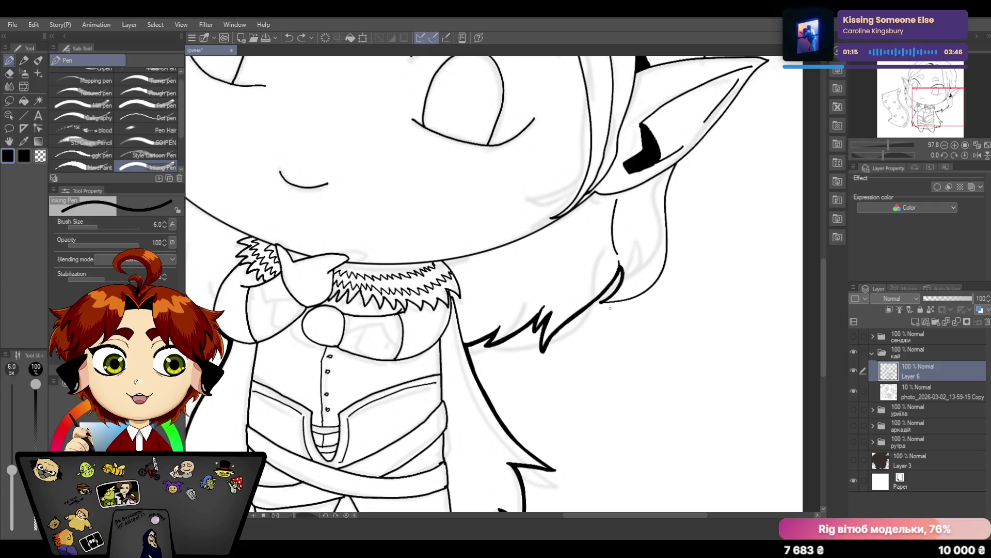
Redraw the thick stroke on the hair strand below the ear and trim its stray tail with the eraser
key(ctrl+z)
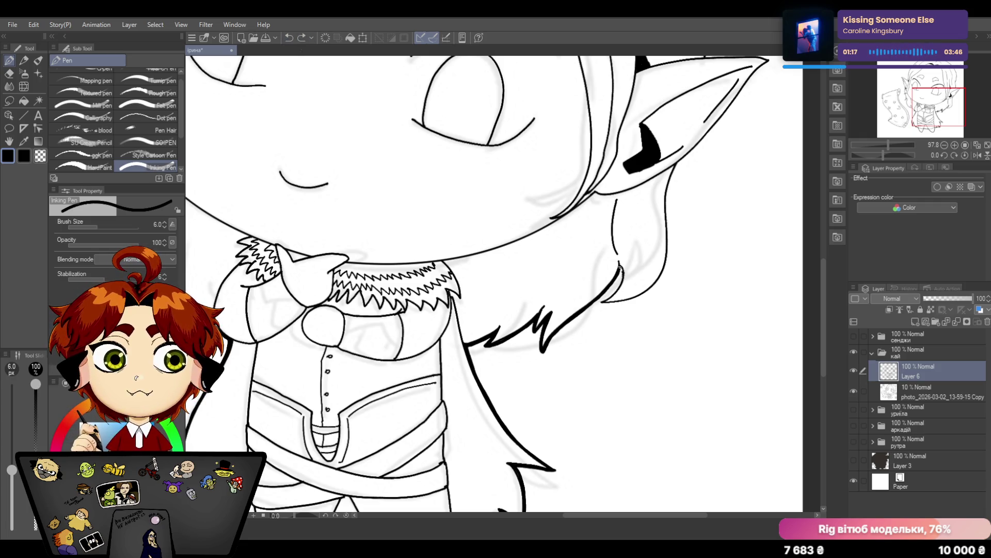
click(290, 38)
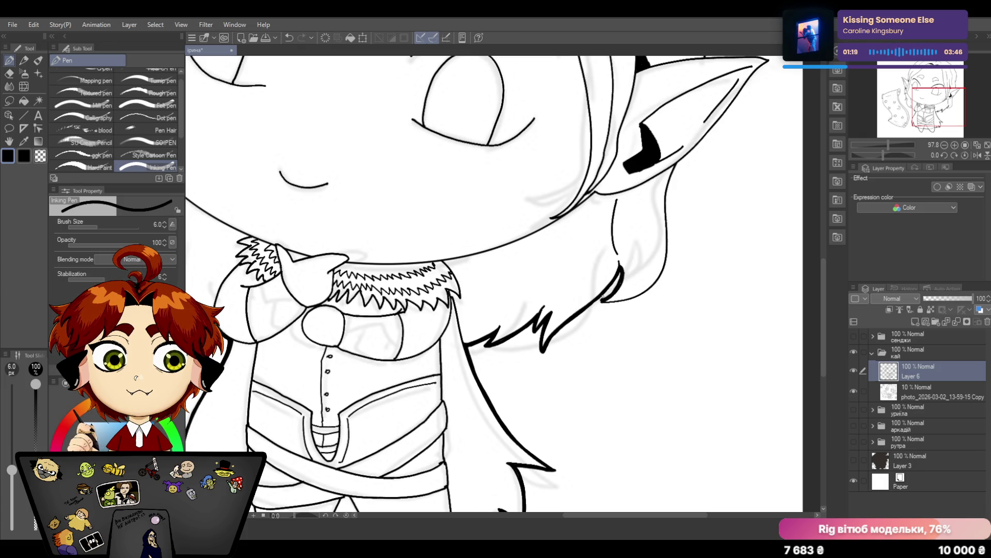
click(291, 40)
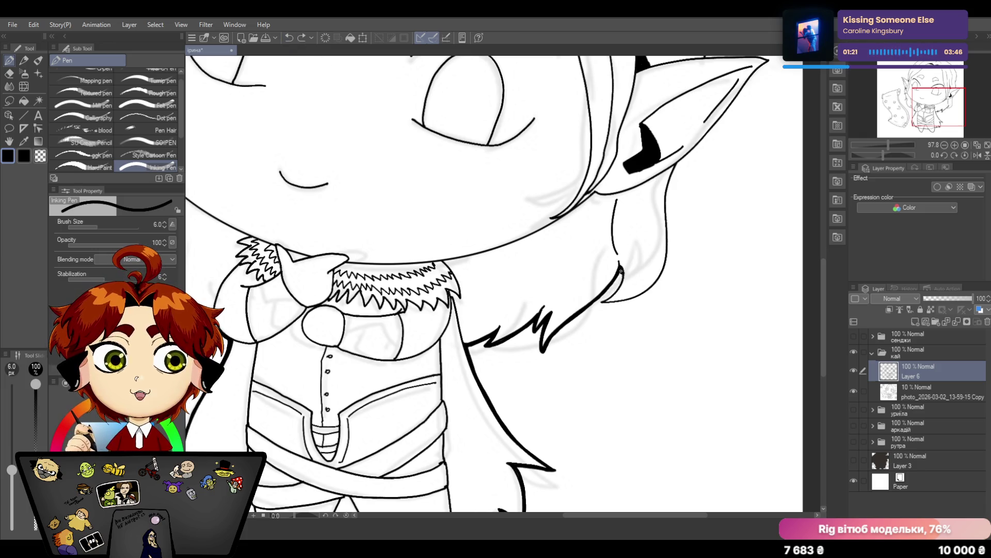
drag(620, 273, 600, 305)
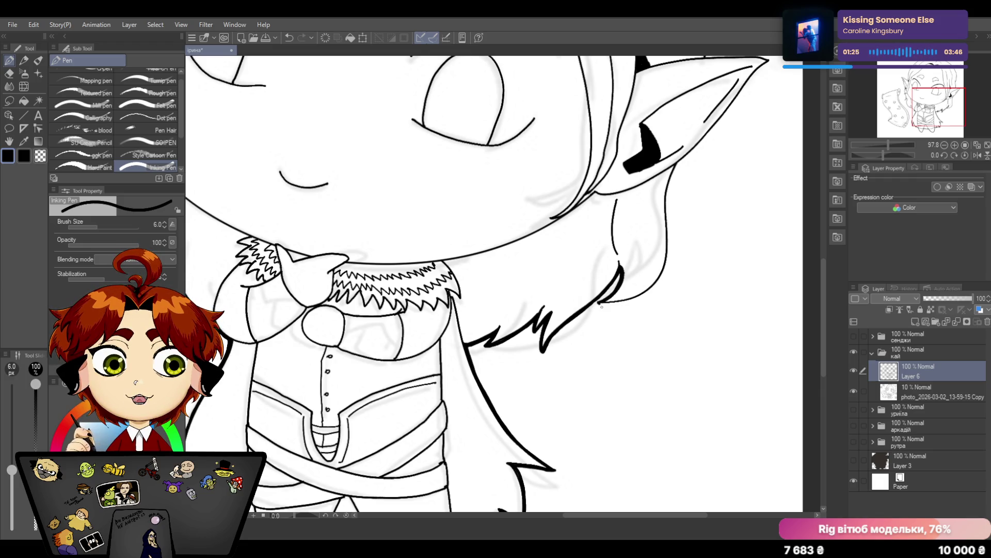
drag(600, 305, 614, 301)
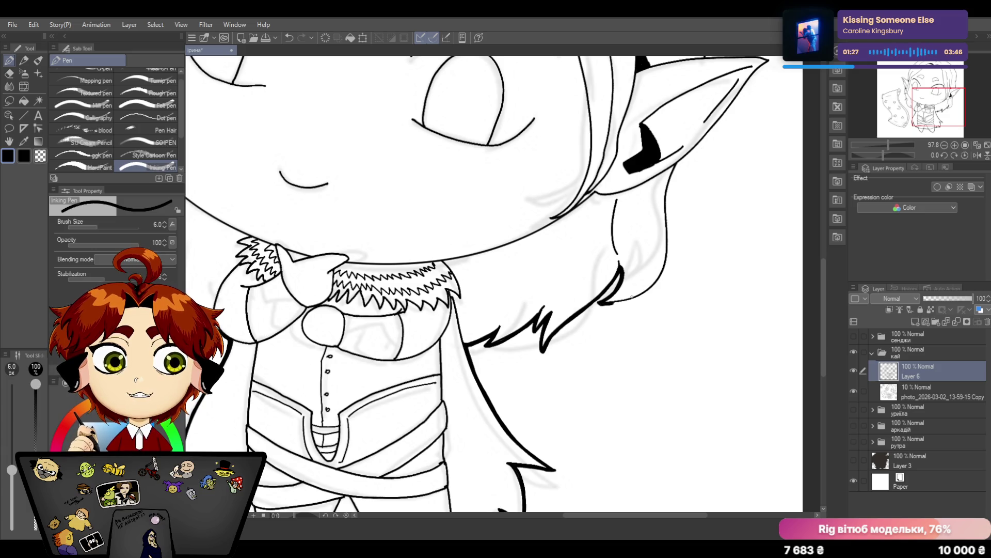
click(10, 73)
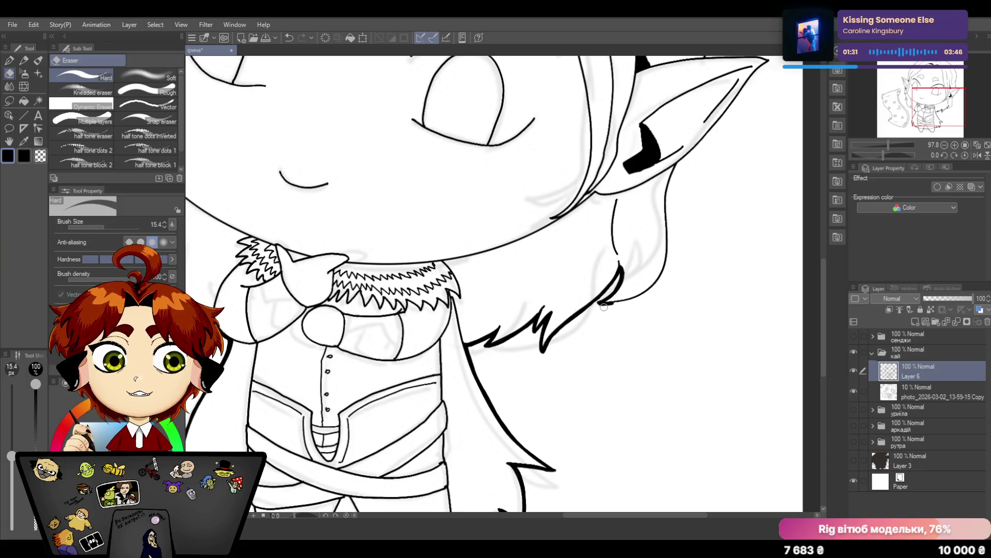
drag(596, 306, 610, 303)
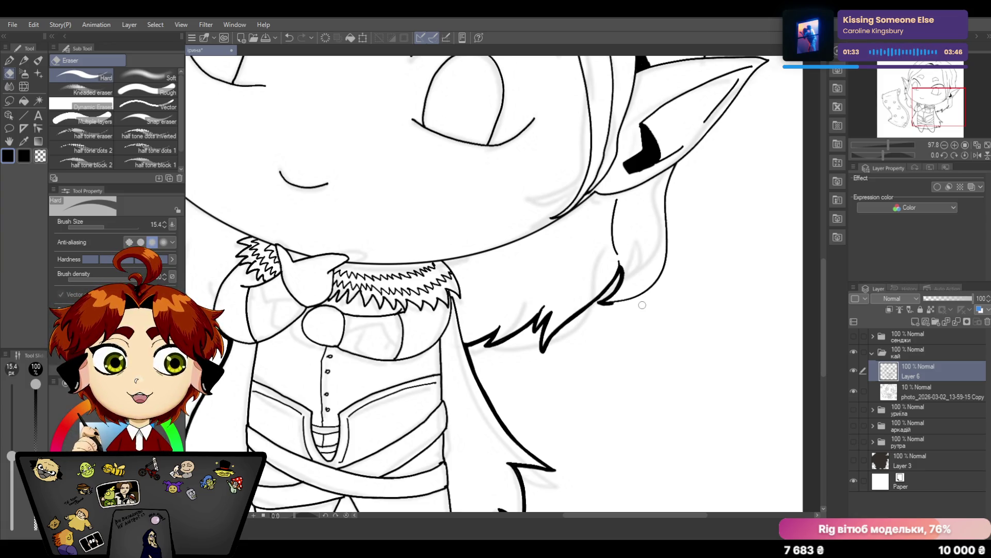
click(11, 61)
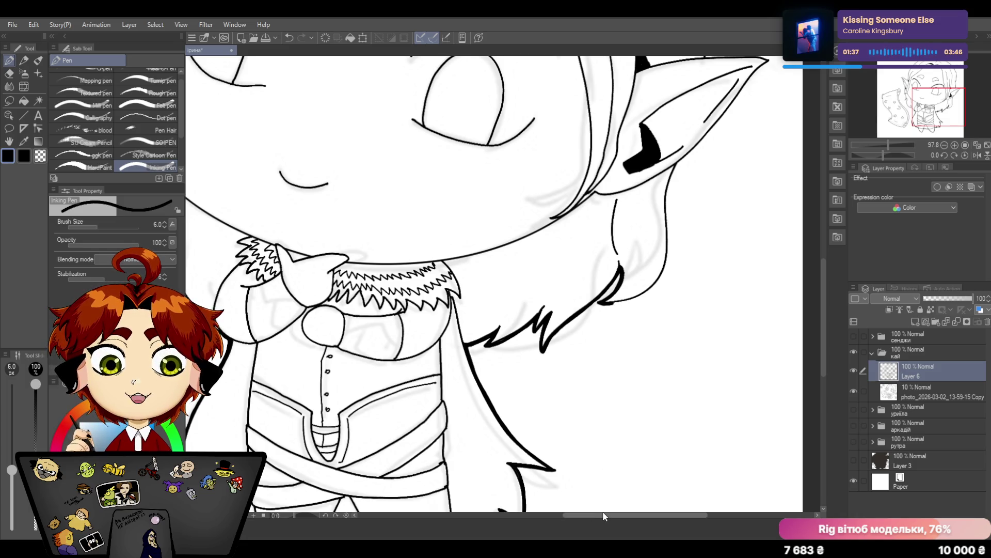
drag(603, 513, 625, 513)
scroll(601, 187, up, 2)
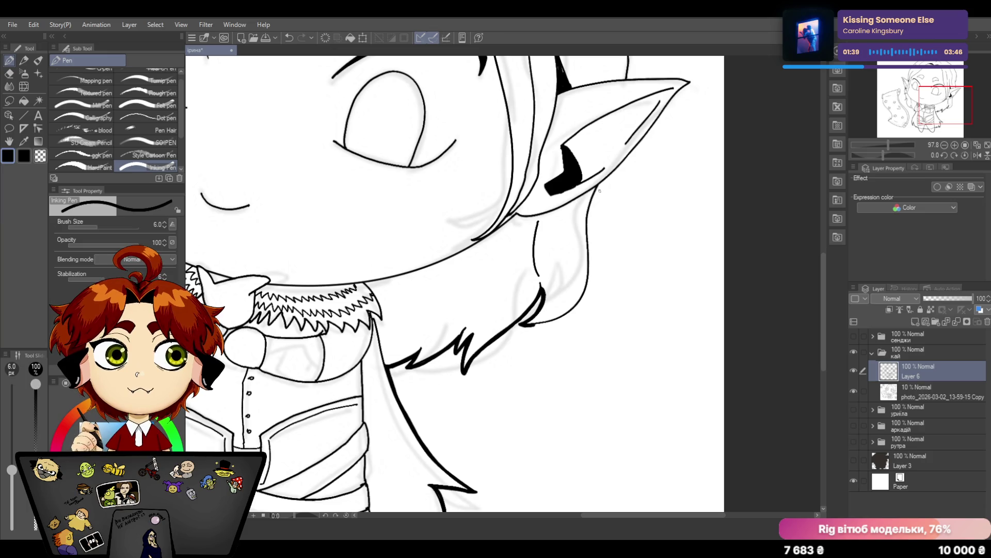
Redraw a thick outline from below the ear down the cheek and along the jaw toward the chin
key(ctrl+z)
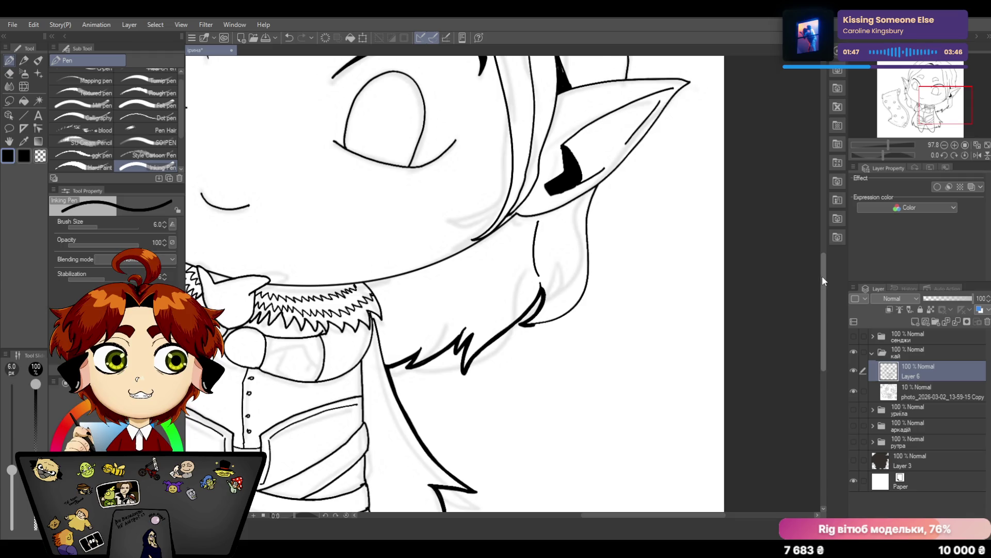
scroll(822, 277, up, 2)
drag(527, 354, 557, 347)
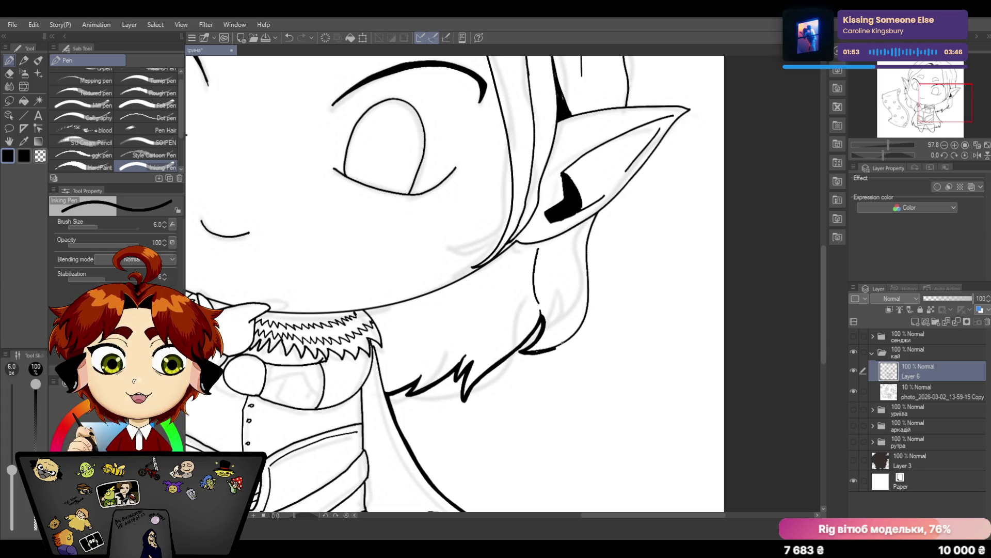
click(290, 35)
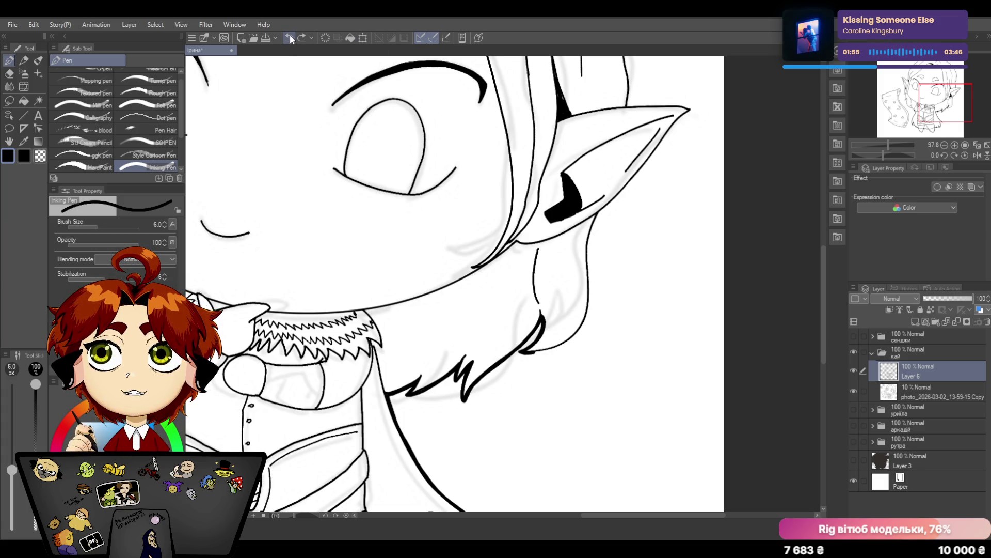
scroll(825, 302, up, 2)
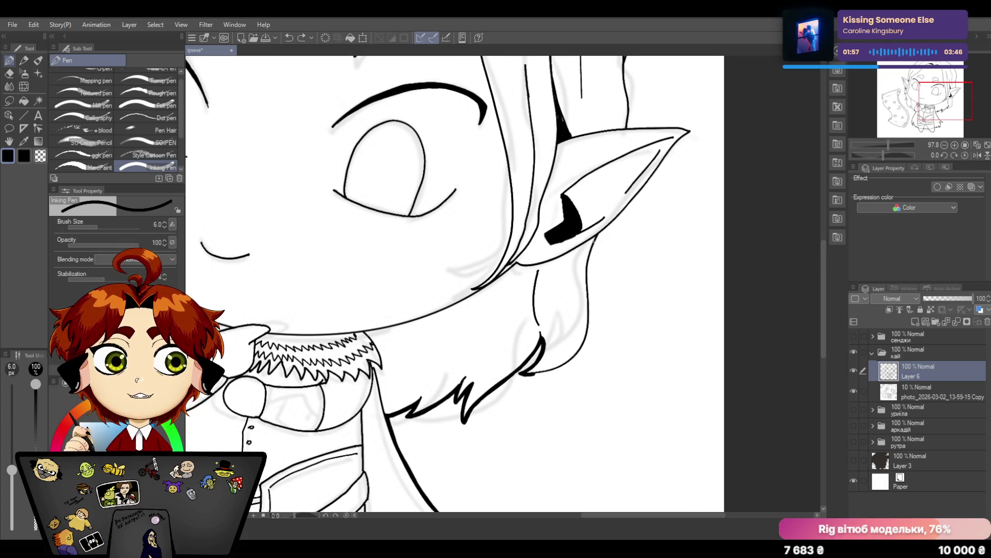
drag(601, 232, 589, 280)
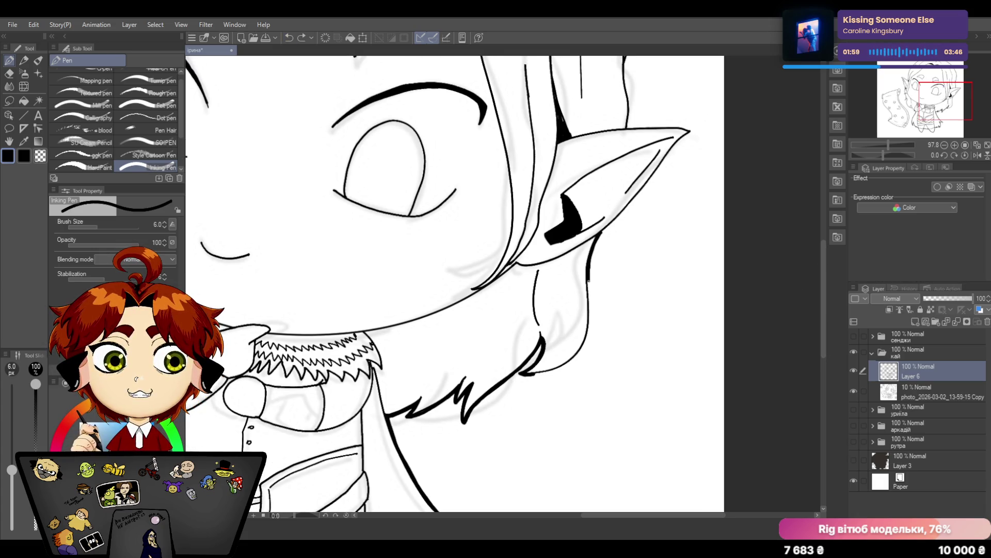
click(289, 37)
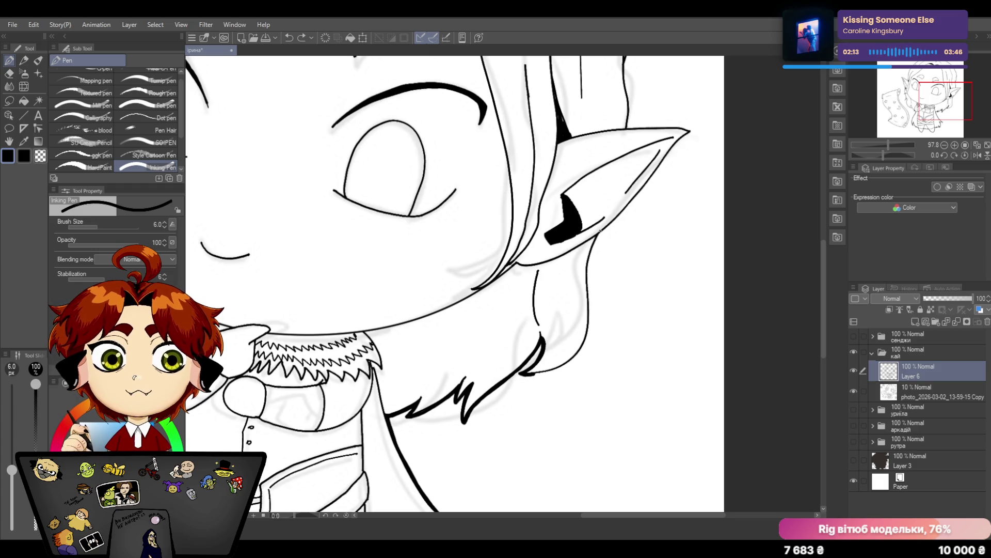
mouse_move(600, 231)
mouse_down()
mouse_move(577, 358)
mouse_move(538, 373)
mouse_up()
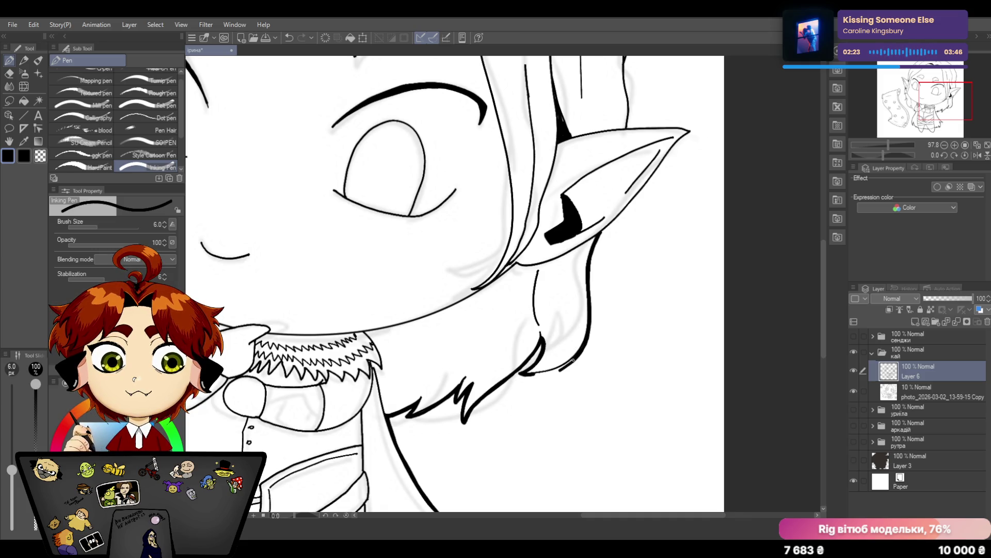
drag(575, 360, 527, 375)
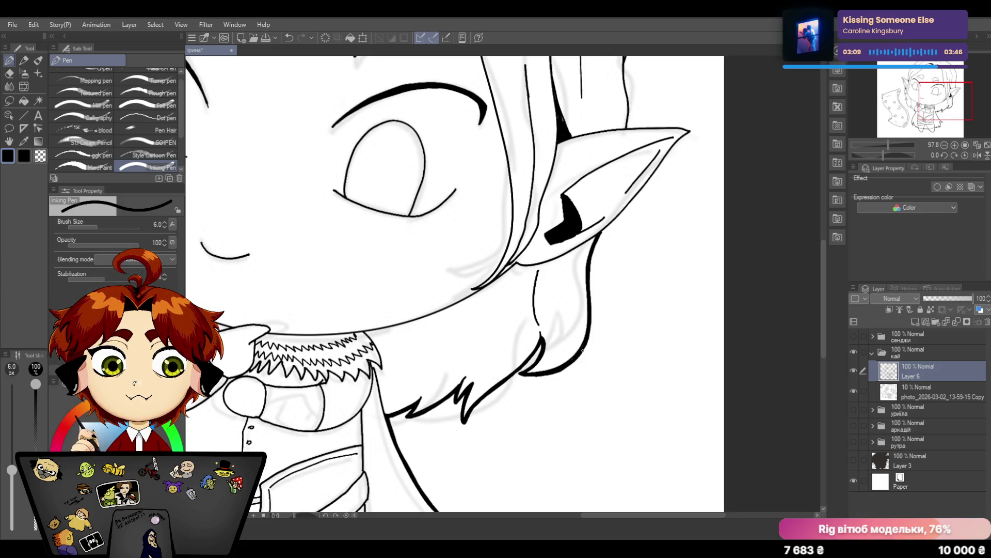
drag(824, 274, 824, 242)
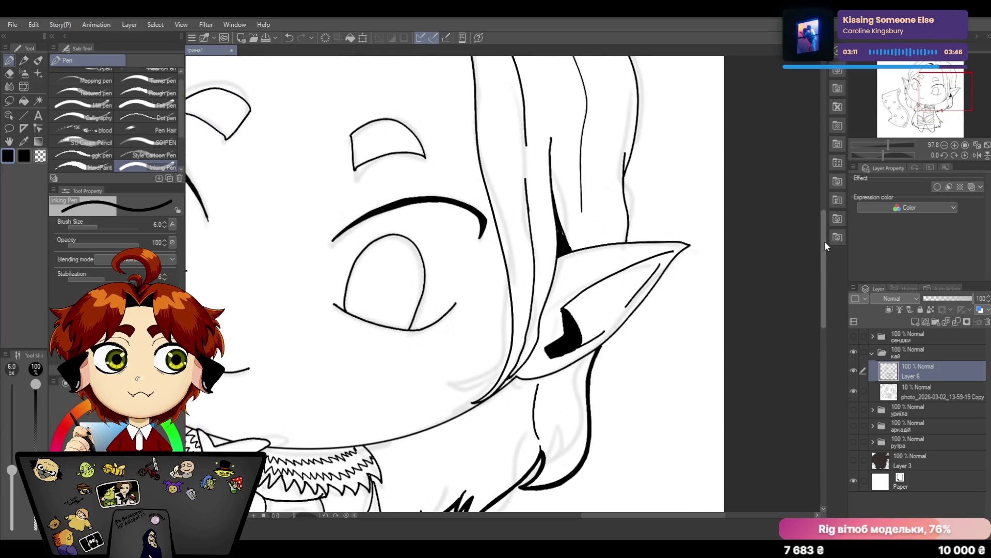
Thicken the pointed ear's outer edge with a bold line, retrying strokes, ending on its lower edge toward the jaw
drag(600, 348, 649, 299)
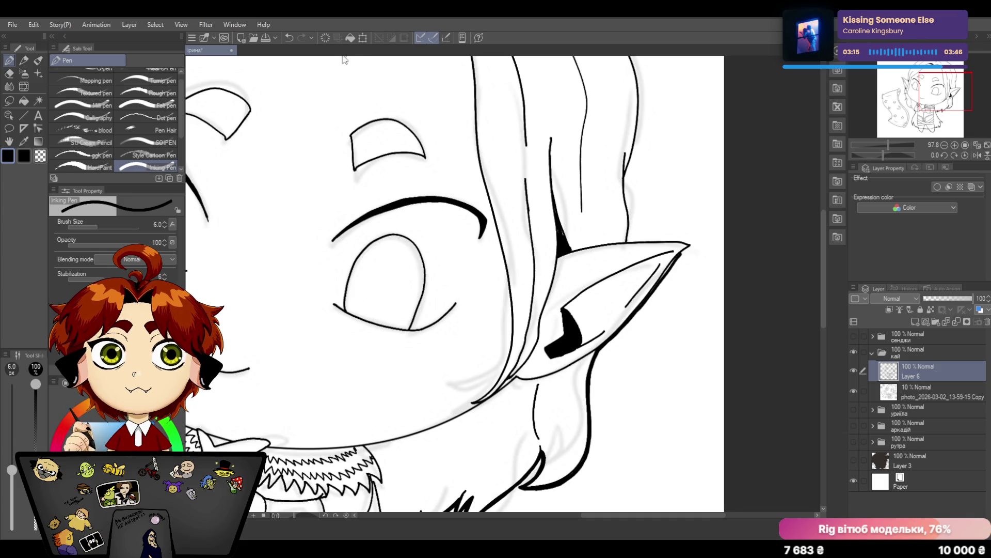
key(ctrl+z)
drag(688, 246, 601, 347)
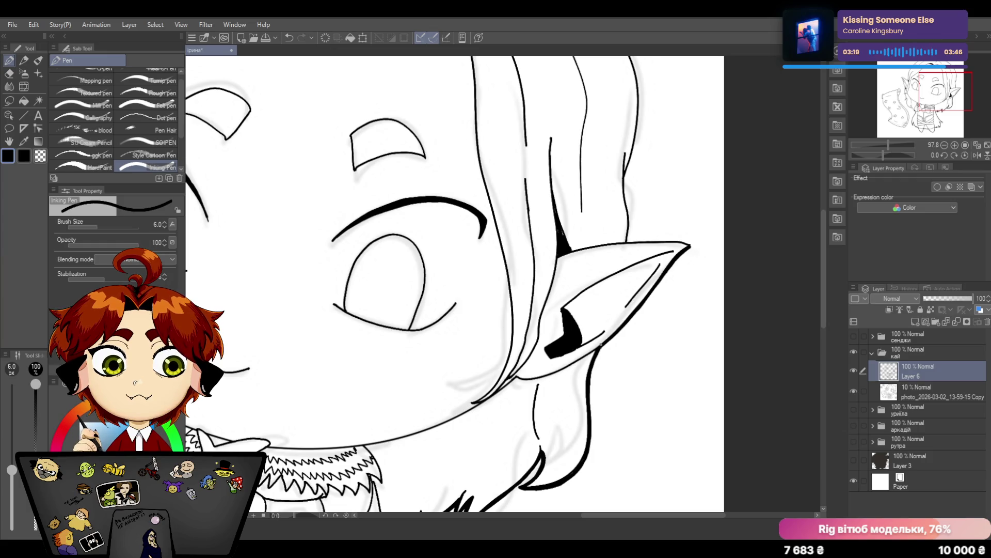
key(ctrl+z)
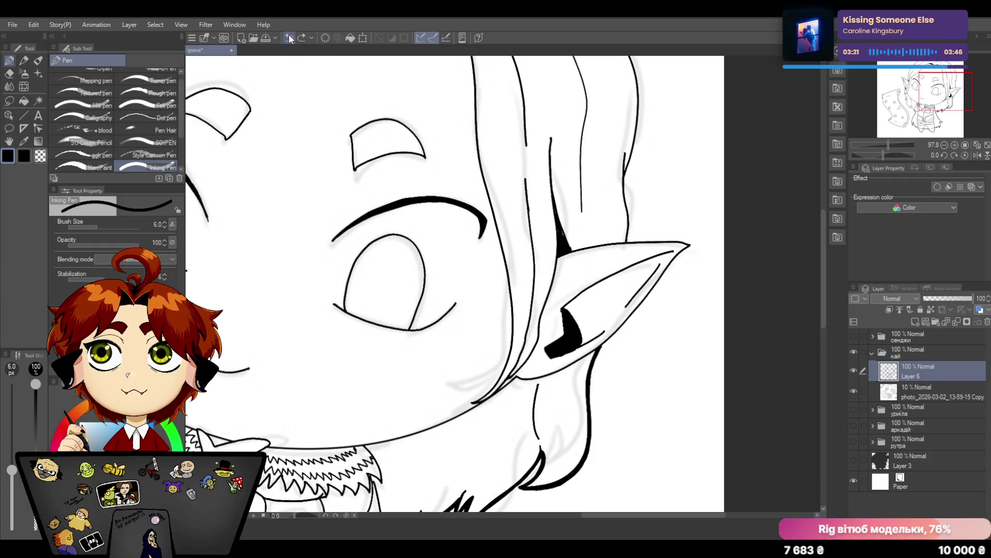
drag(688, 247, 641, 298)
key(ctrl+z)
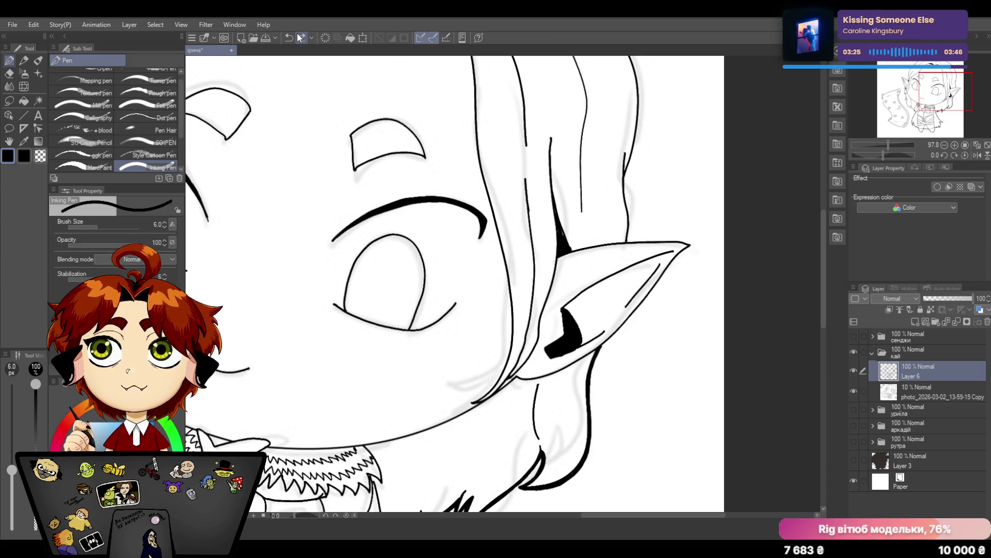
mouse_move(624, 241)
mouse_down()
mouse_move(694, 243)
mouse_move(600, 347)
mouse_move(644, 299)
mouse_up()
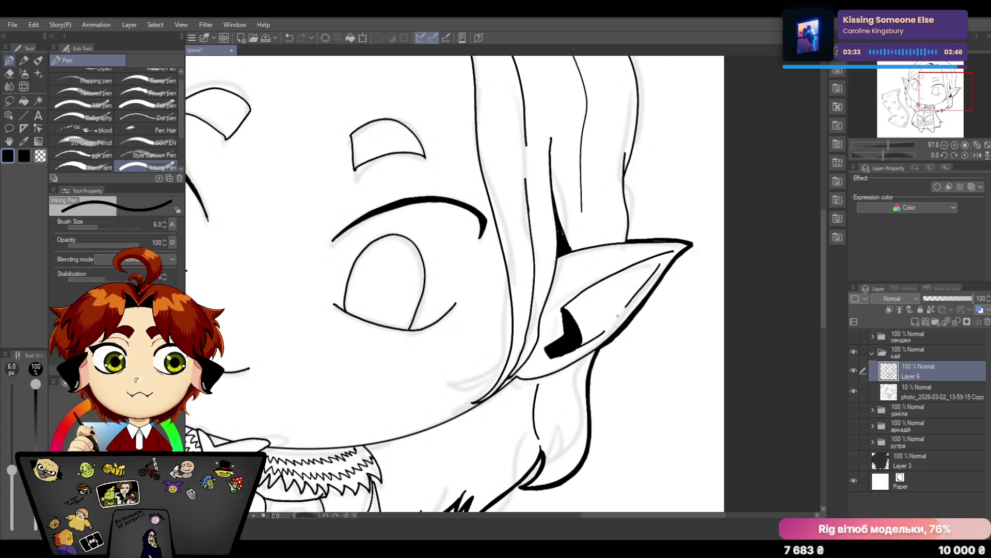
click(294, 38)
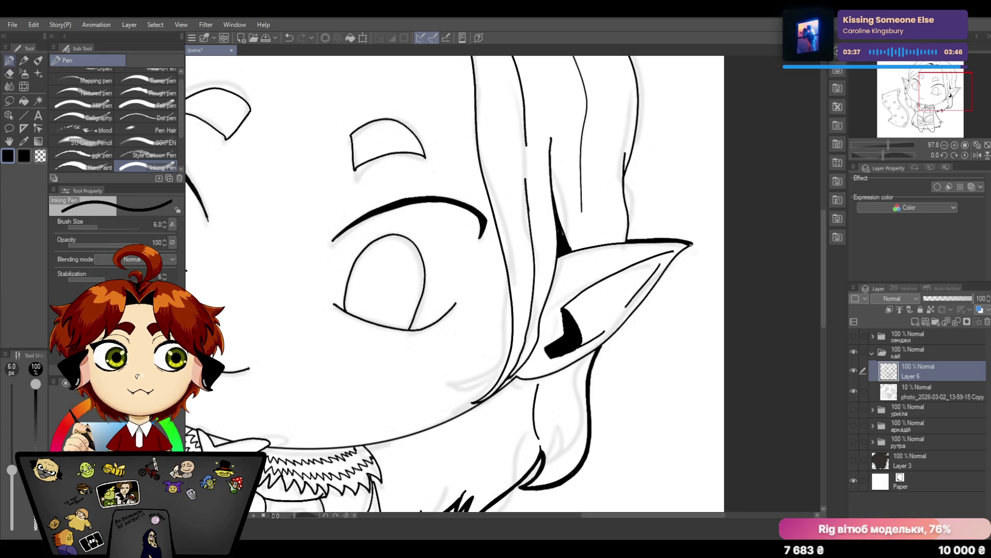
drag(689, 246, 602, 350)
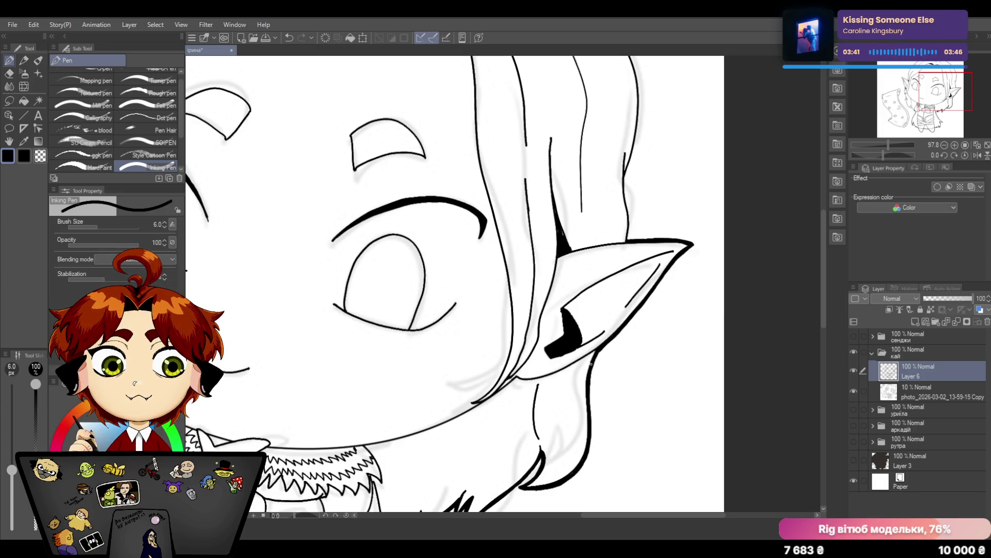
drag(825, 286, 825, 246)
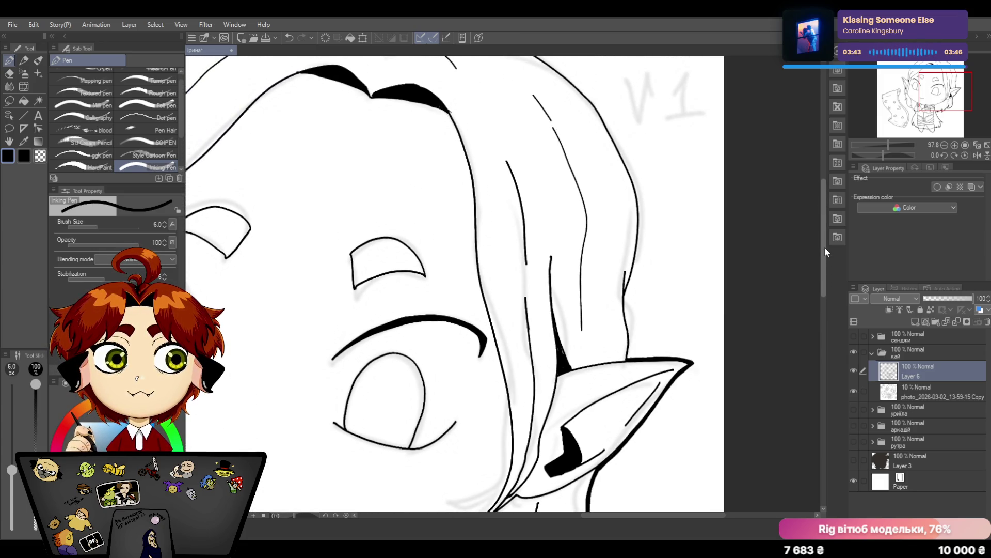
drag(624, 291, 630, 362)
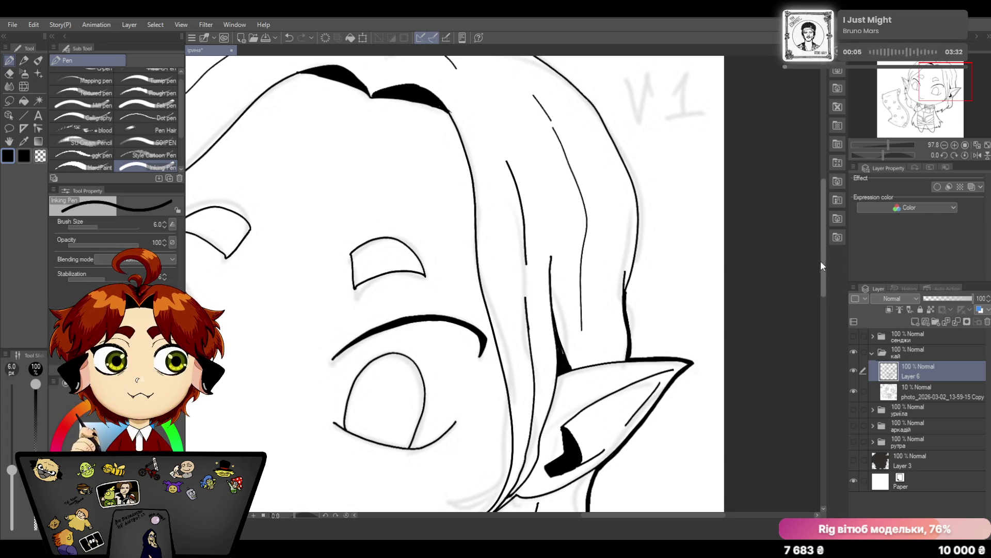
scroll(824, 249, up, 2)
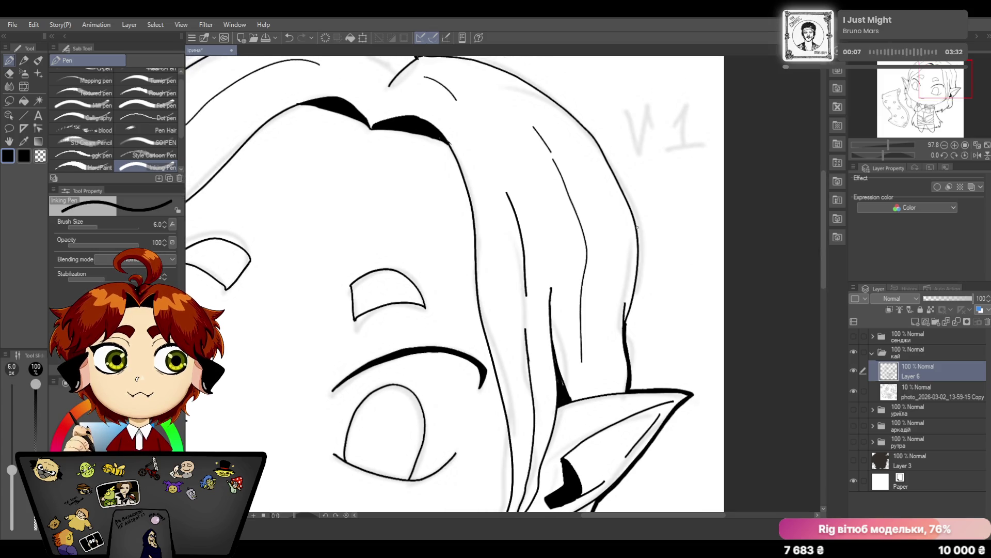
drag(640, 226, 626, 324)
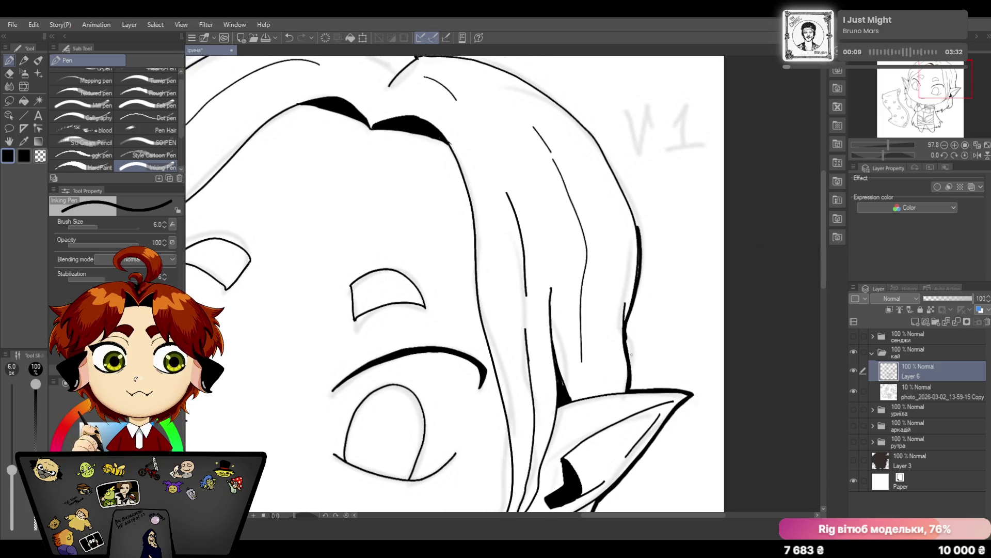
click(11, 74)
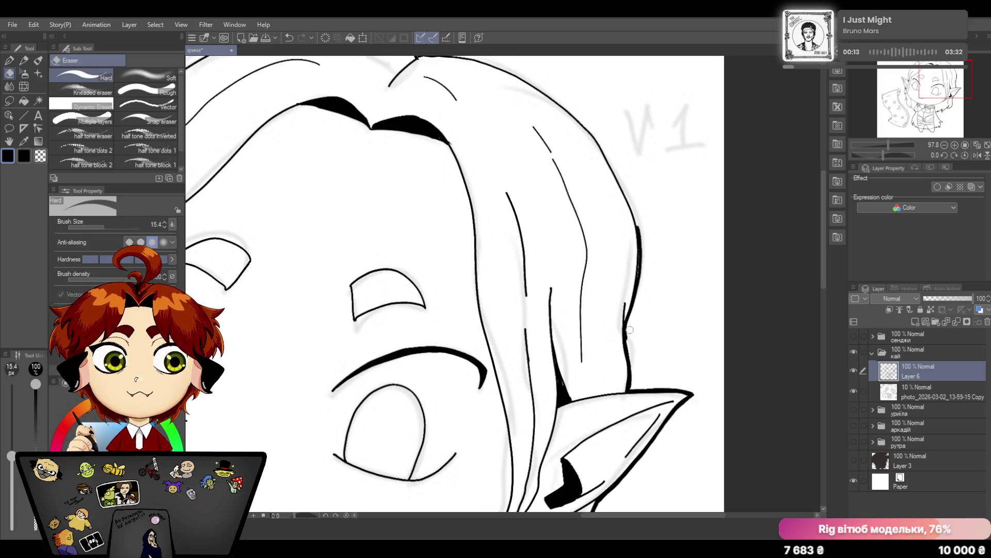
drag(629, 324, 627, 342)
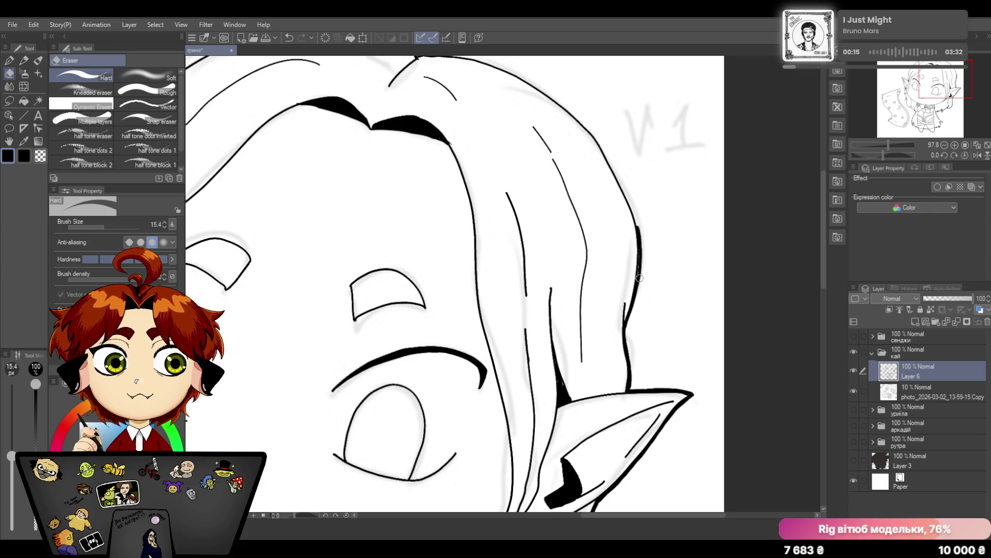
click(291, 39)
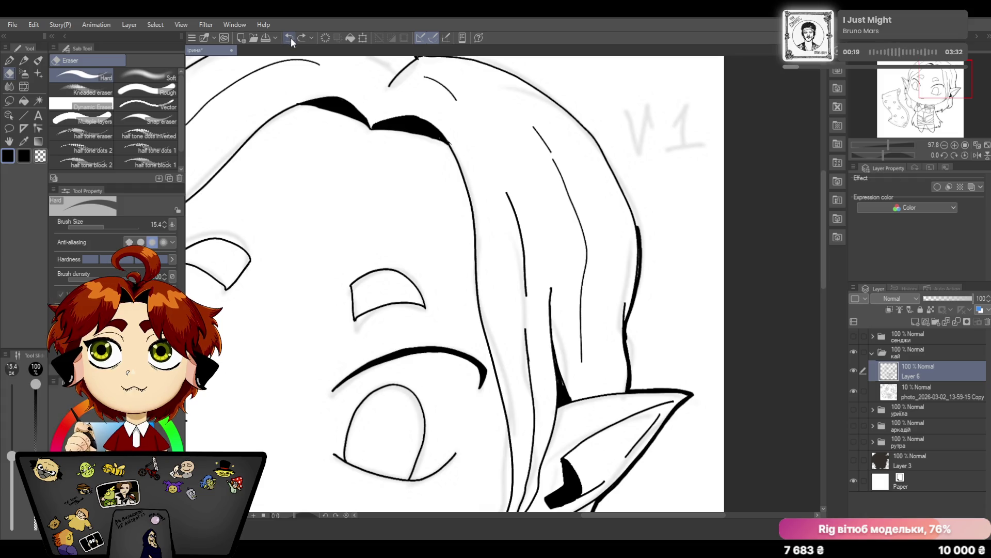
click(290, 38)
click(9, 60)
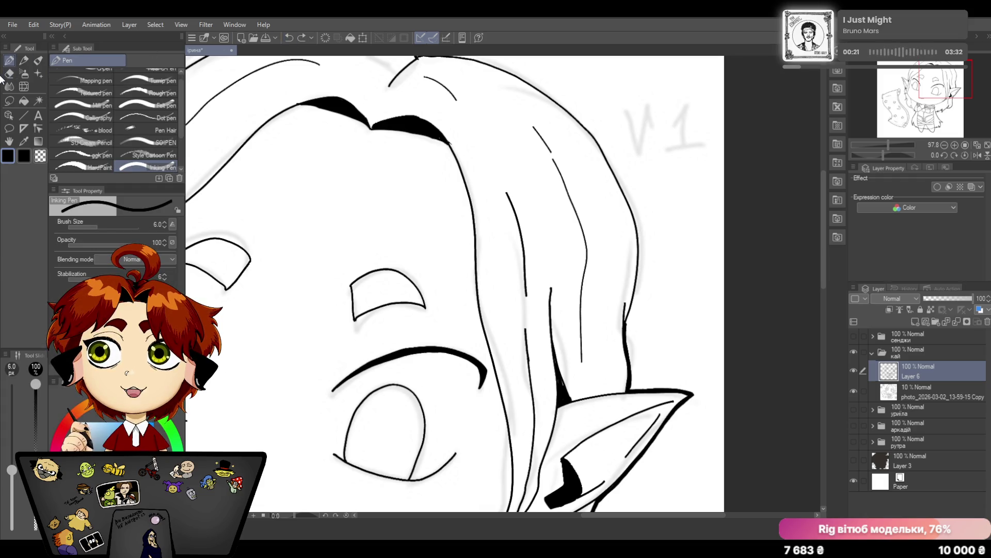
drag(637, 229, 627, 360)
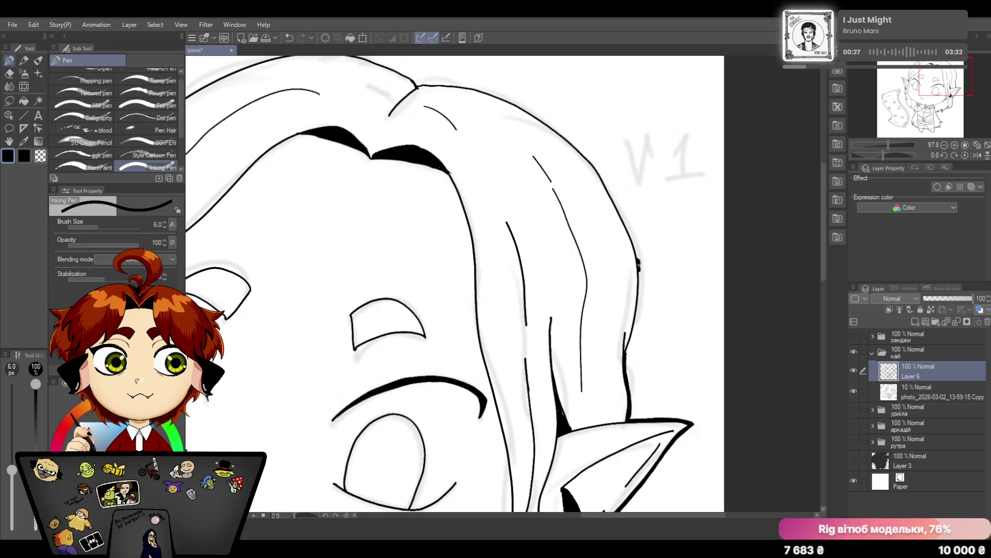
click(288, 39)
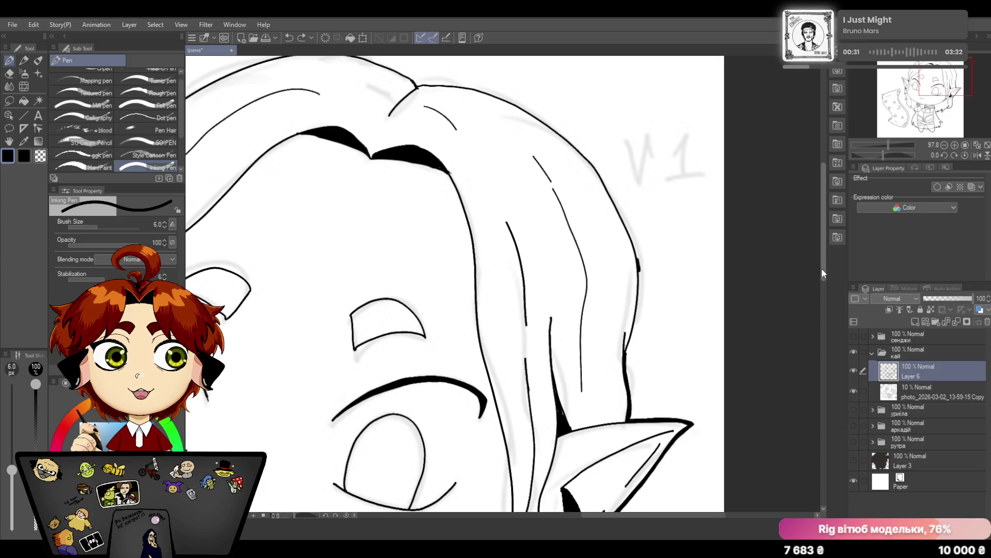
scroll(822, 268, up, 1)
mouse_move(632, 261)
mouse_down()
mouse_move(639, 333)
mouse_move(626, 390)
mouse_up()
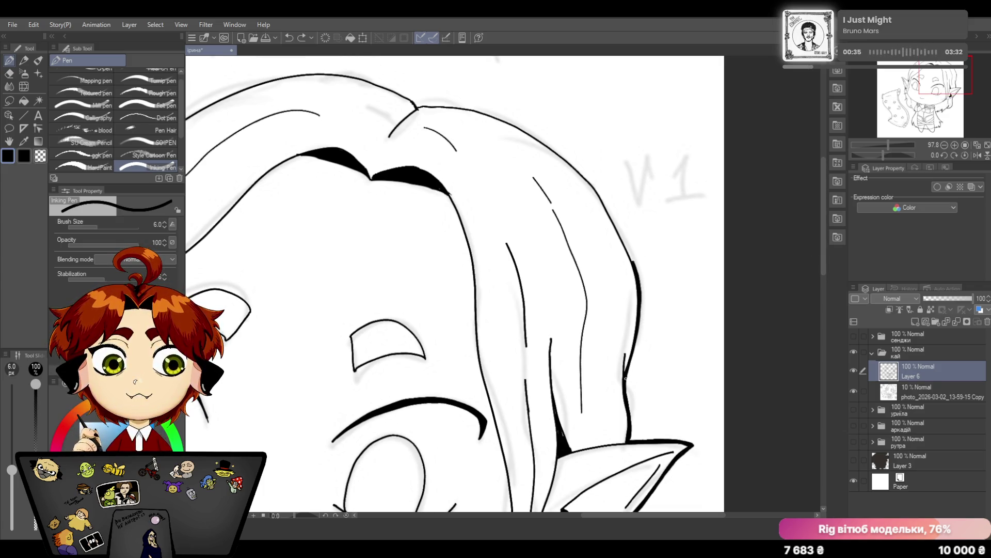
drag(640, 282, 642, 316)
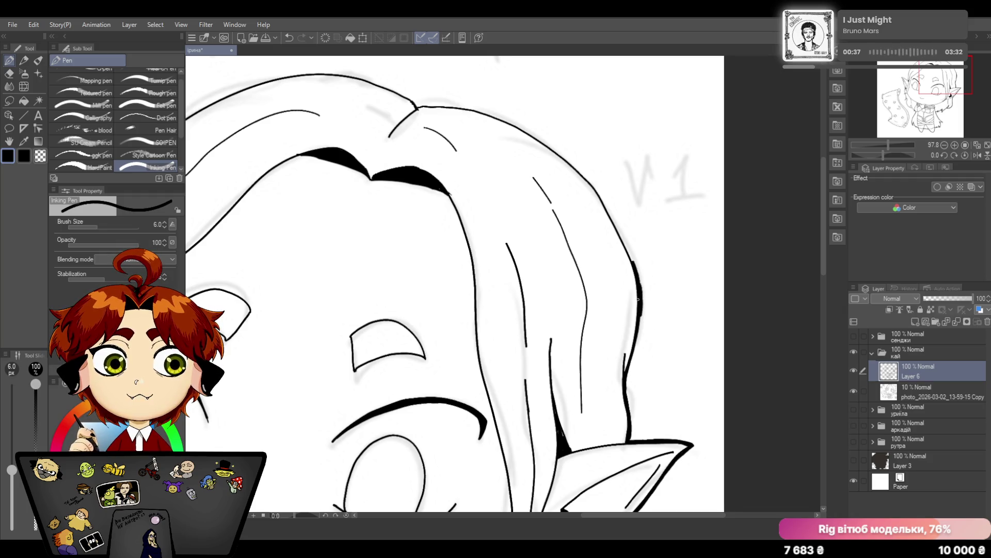
click(293, 39)
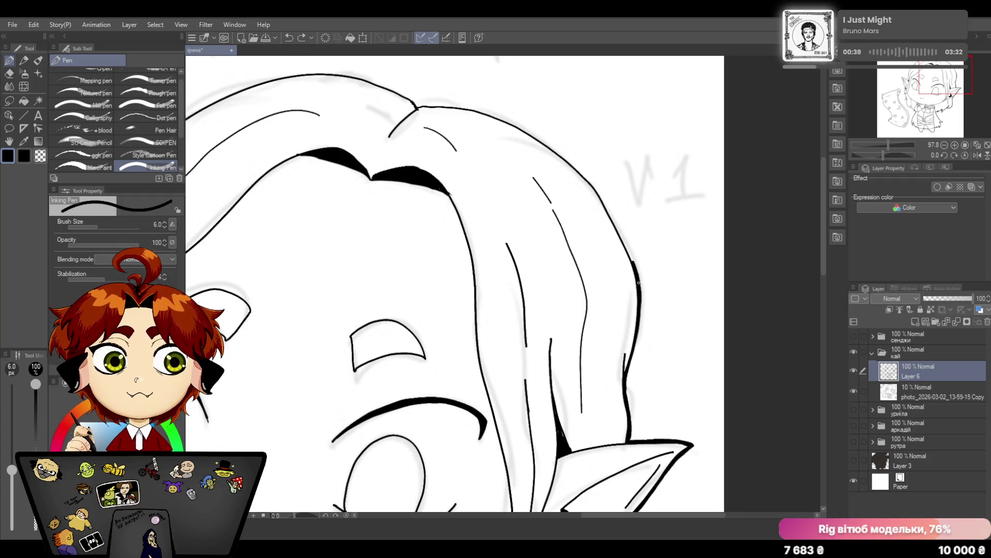
drag(640, 281, 642, 312)
click(289, 39)
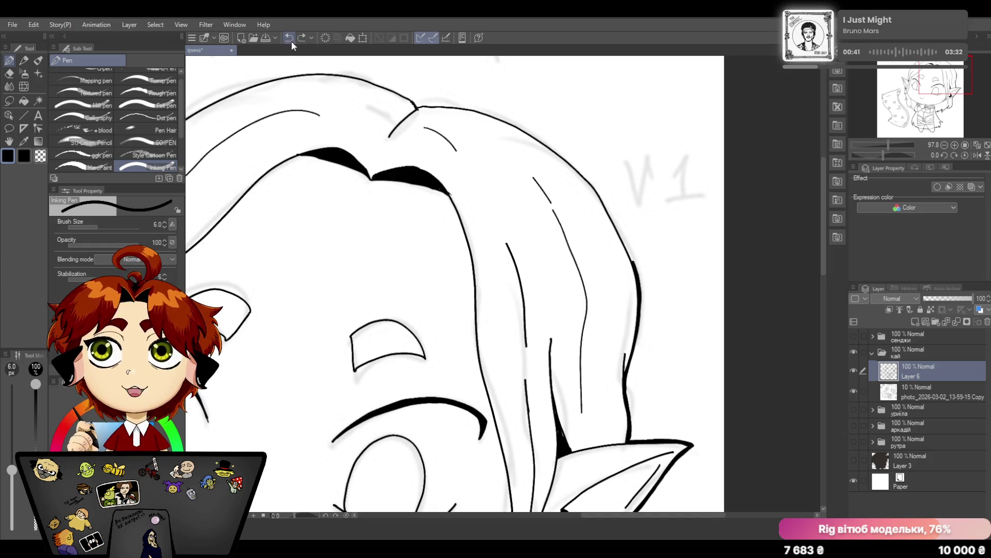
drag(640, 289, 626, 392)
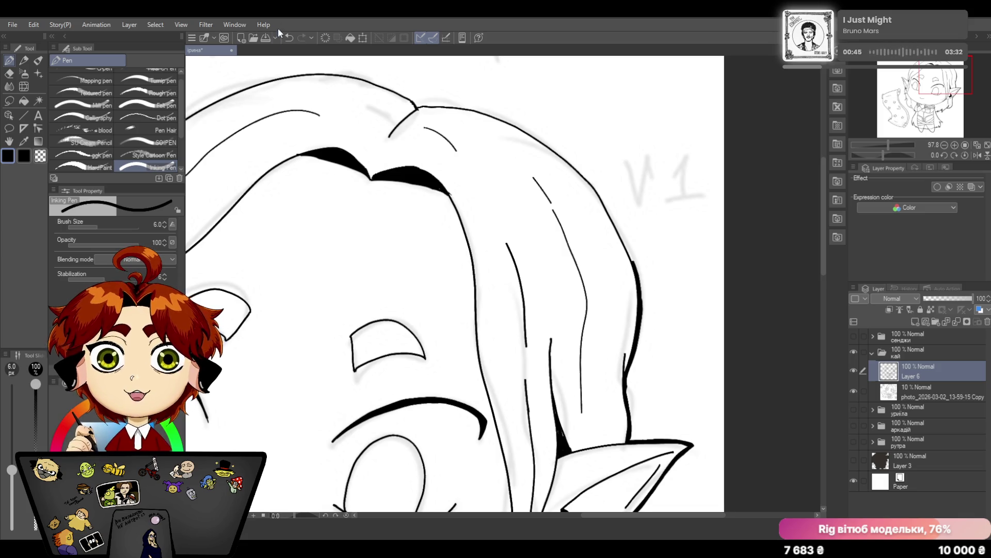
click(291, 36)
drag(640, 293, 626, 397)
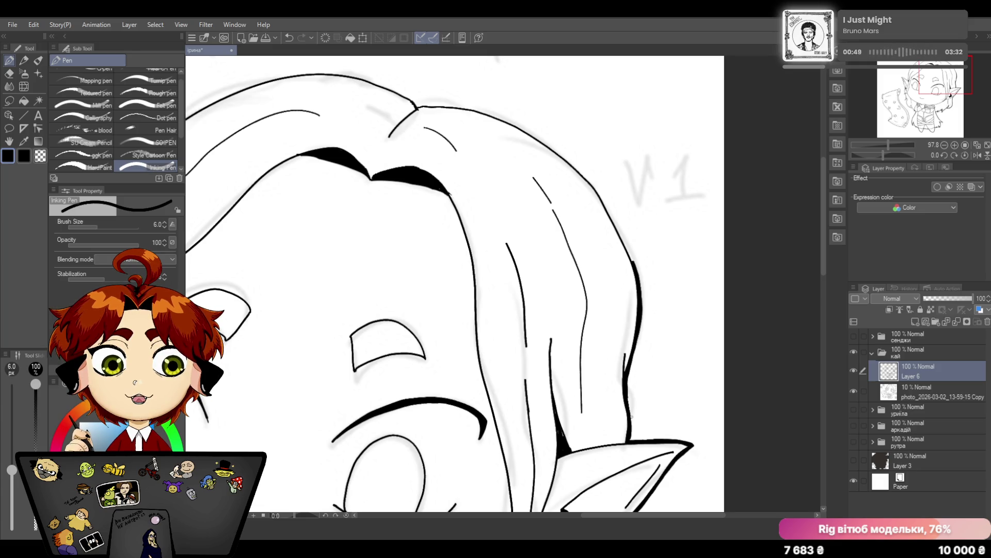
click(10, 73)
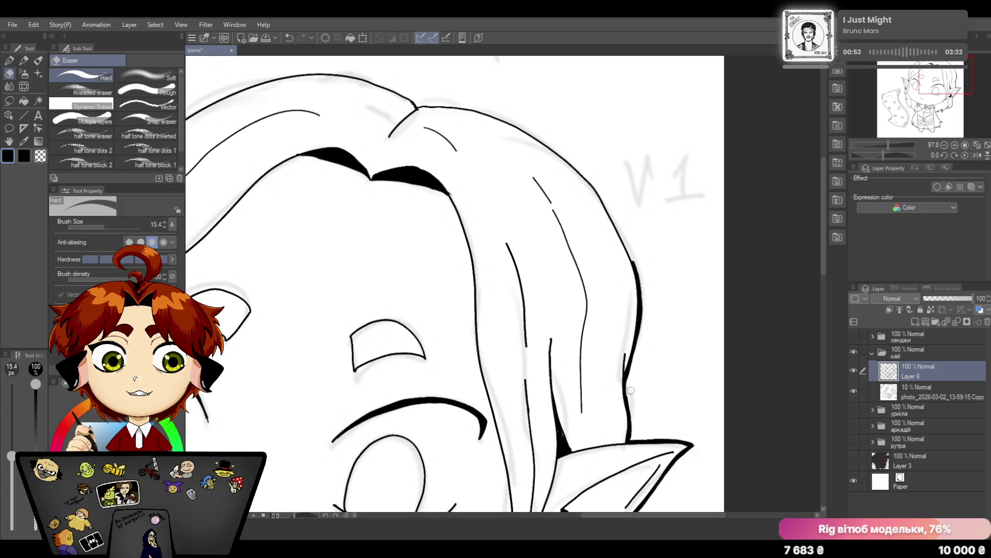
click(290, 38)
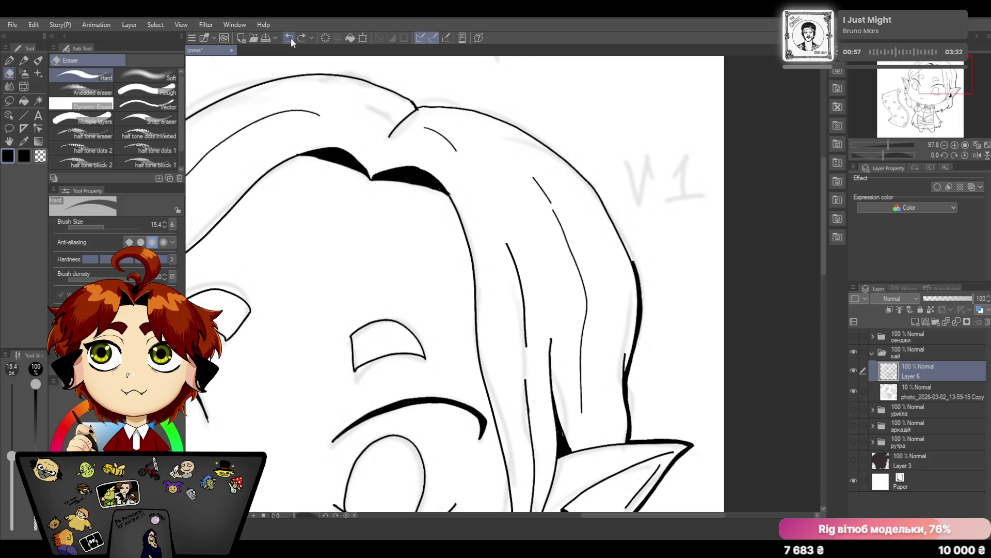
click(291, 38)
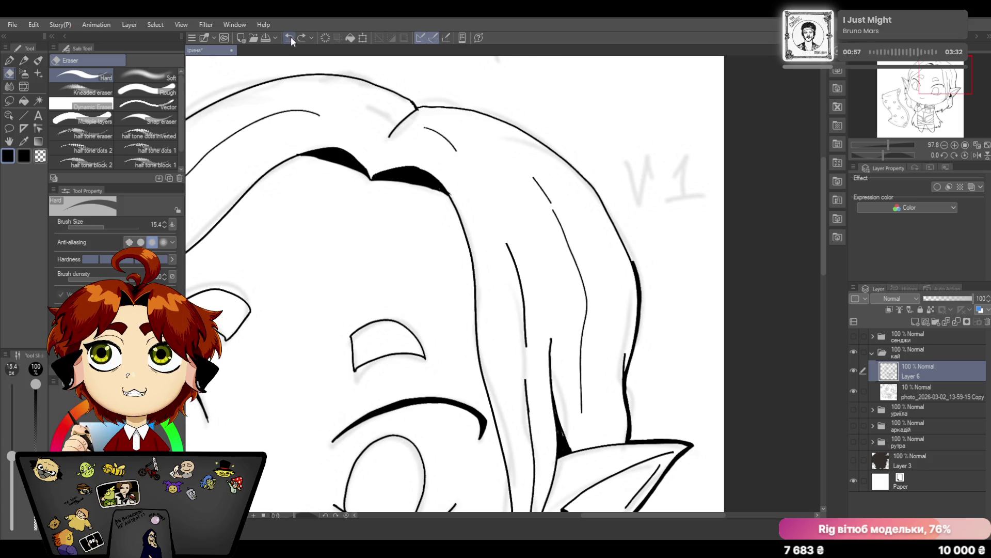
click(24, 60)
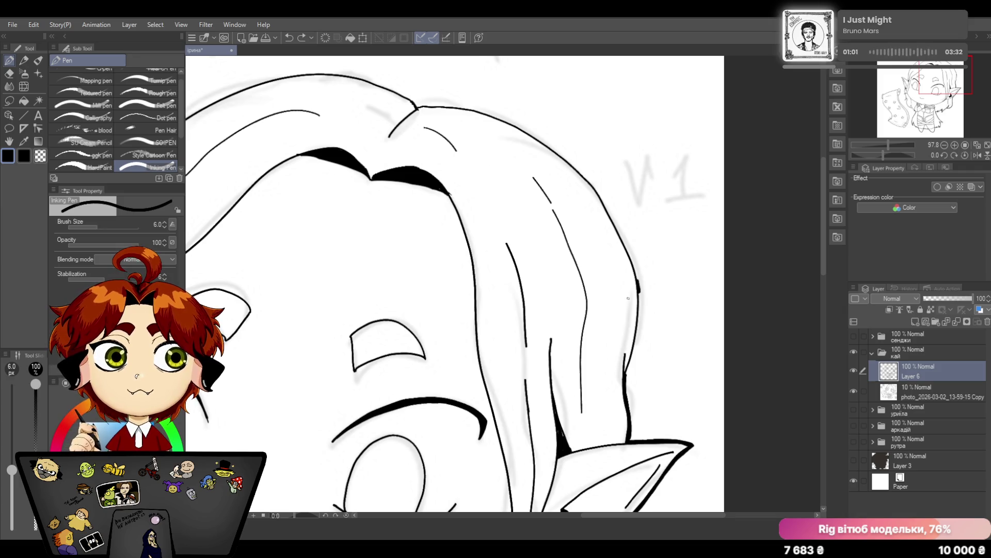
drag(640, 278, 629, 370)
key(ctrl+z)
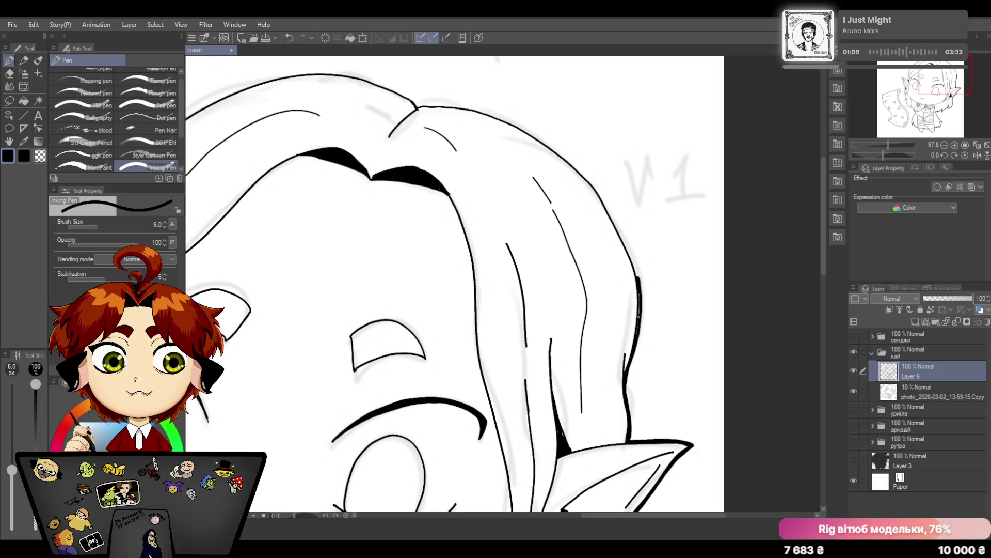
drag(640, 298, 638, 334)
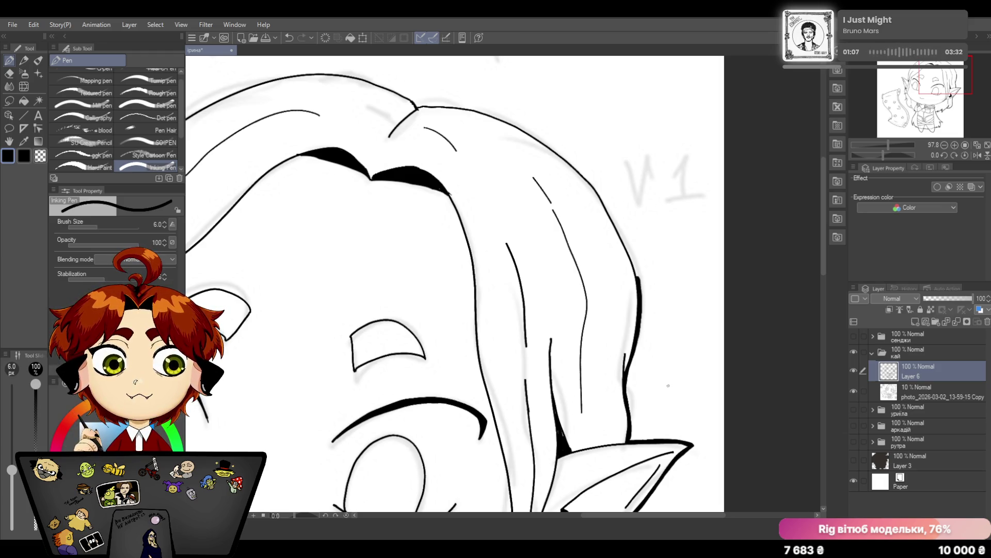
drag(823, 265, 827, 243)
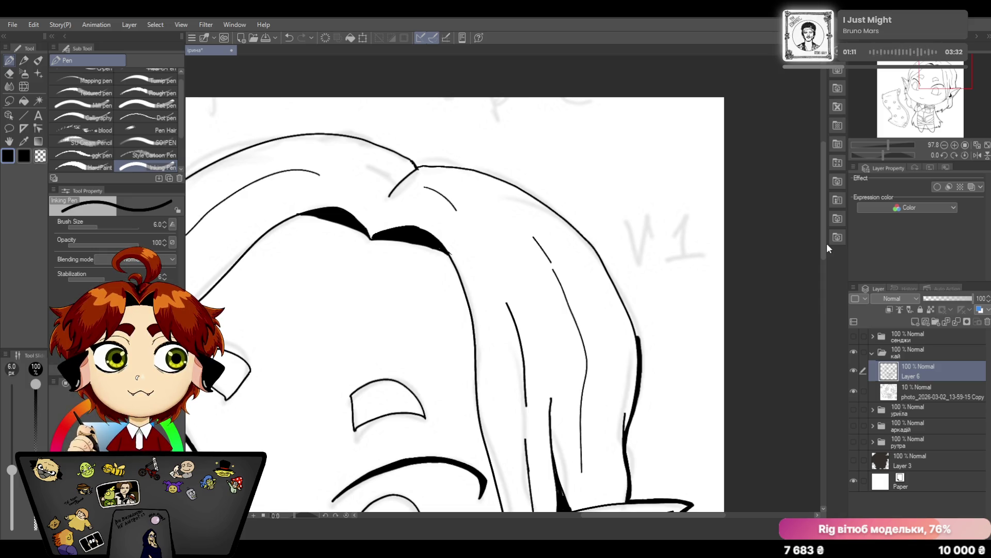
Rework the hair outline at the crown, undoing bad strokes and adding a short thick mark at the junction
key(e)
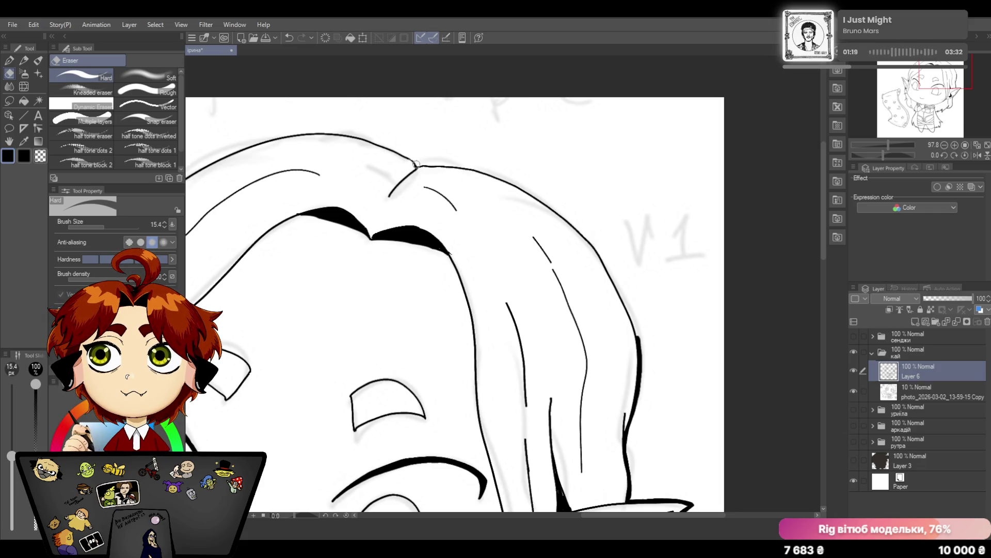
click(9, 60)
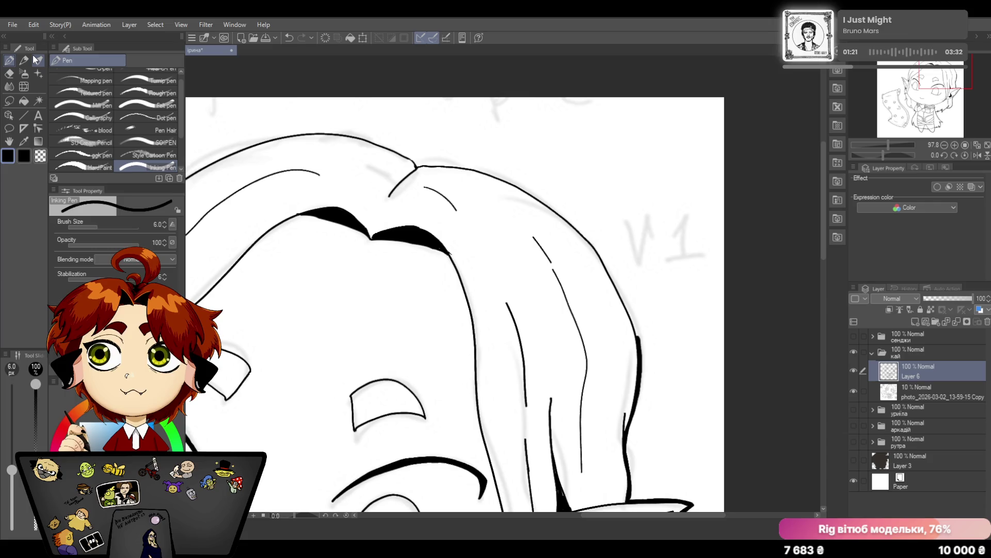
drag(635, 517, 640, 514)
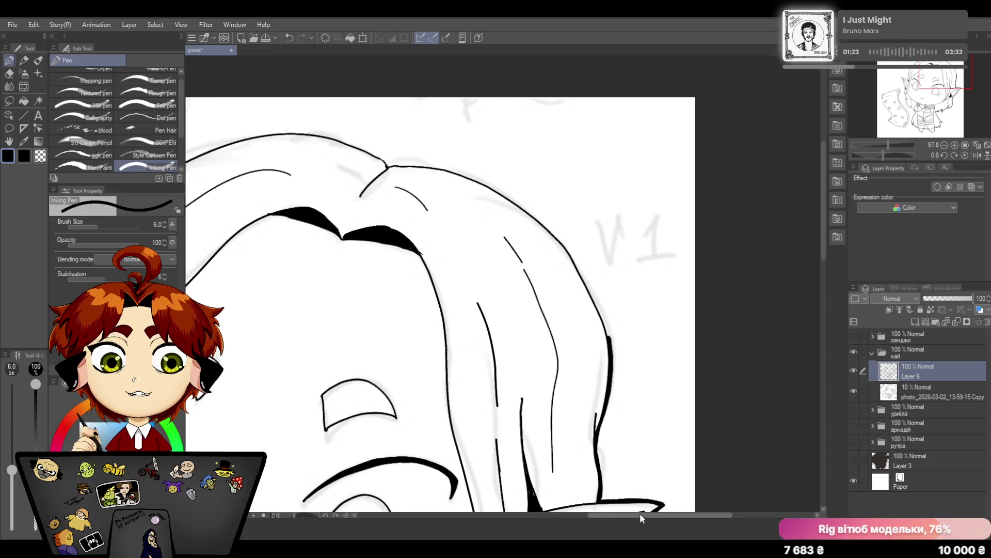
drag(822, 249, 826, 239)
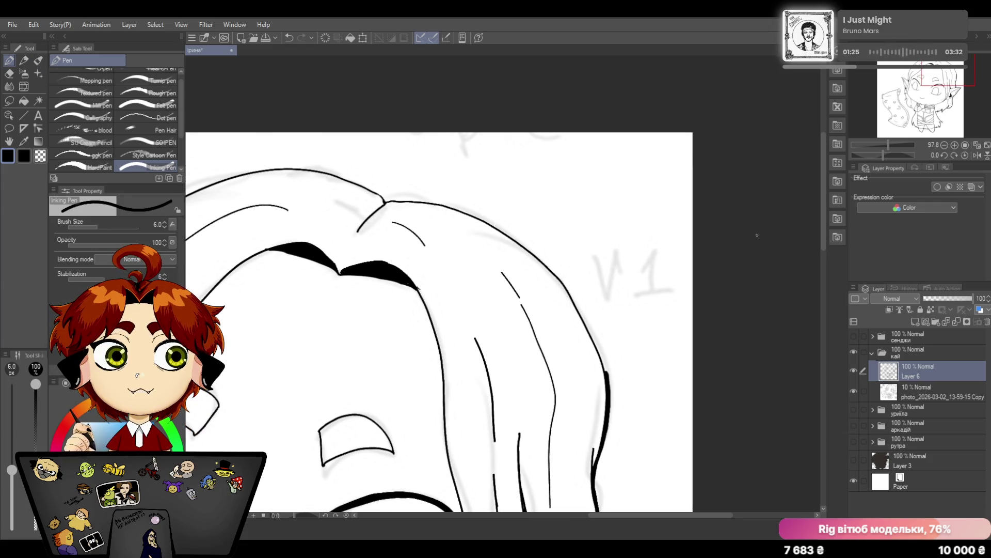
drag(383, 201, 453, 209)
click(289, 38)
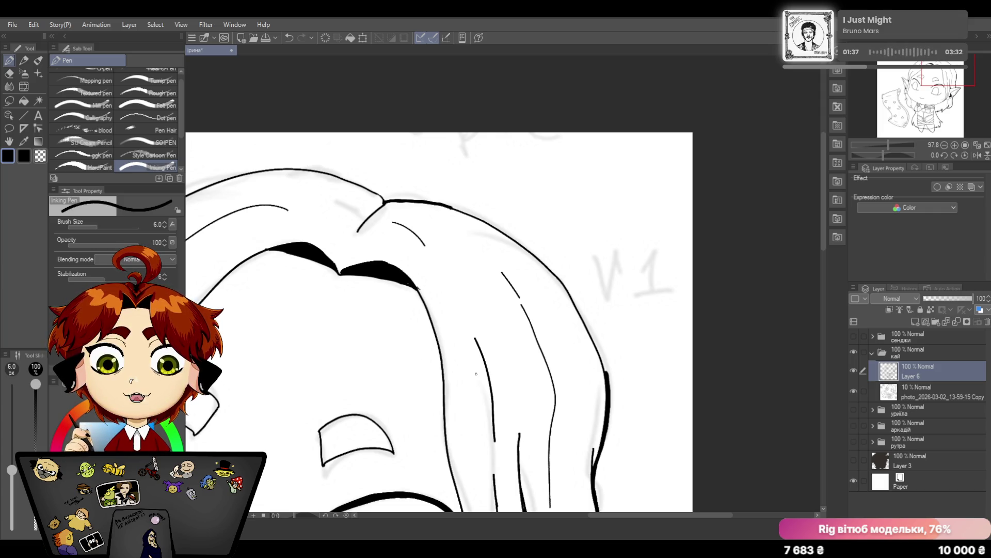
key(ctrl+z)
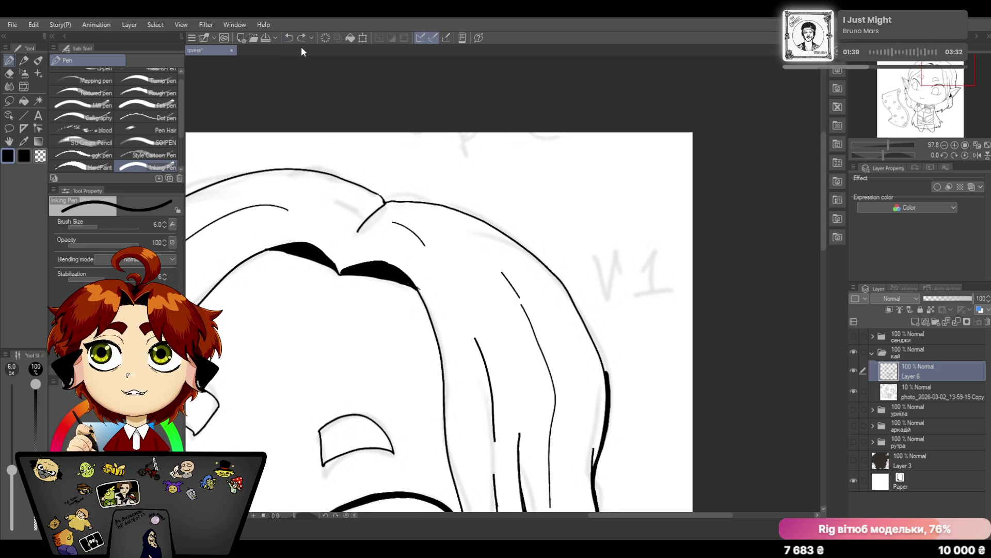
scroll(824, 216, up, 1)
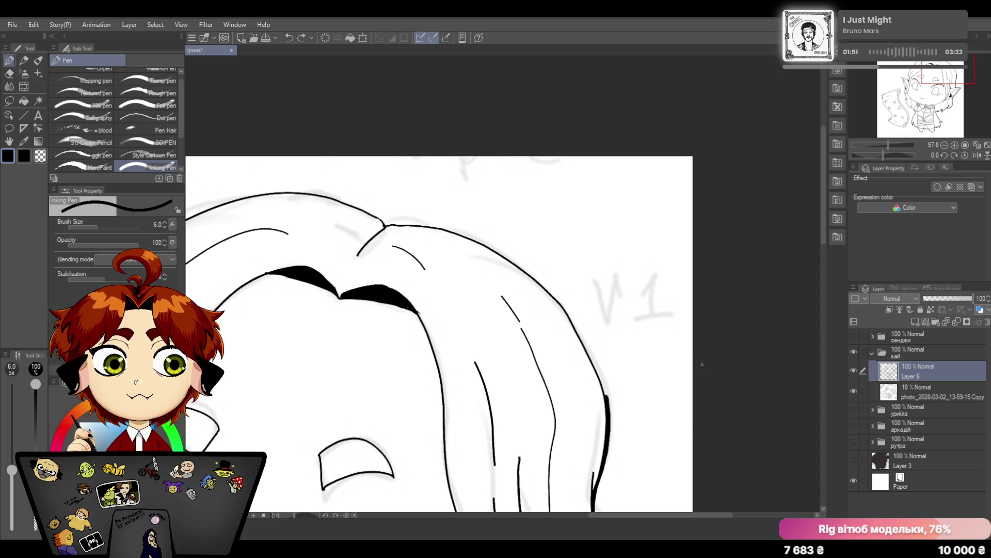
drag(374, 214, 386, 225)
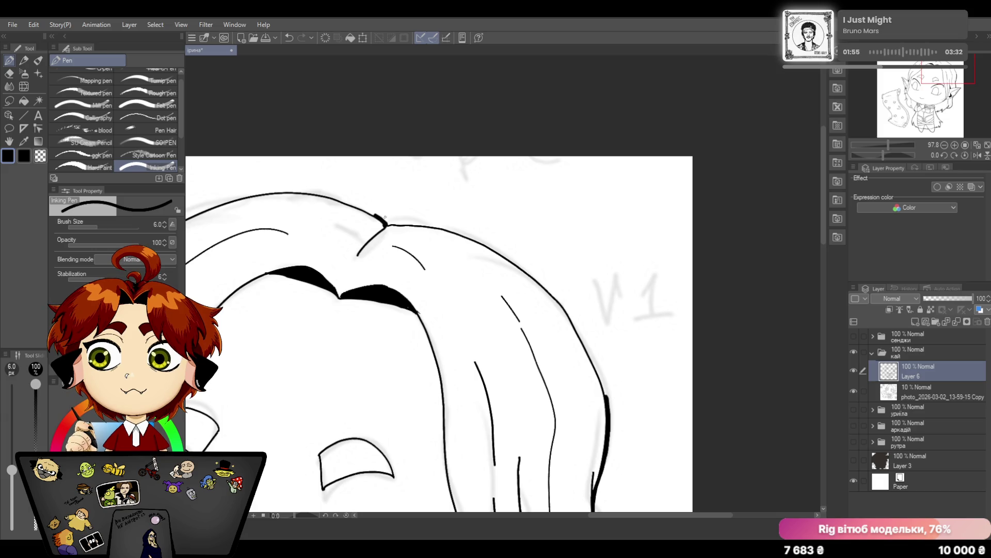
Lay a shorter thick stroke along the top hair outline after undoing an overlong one
click(10, 73)
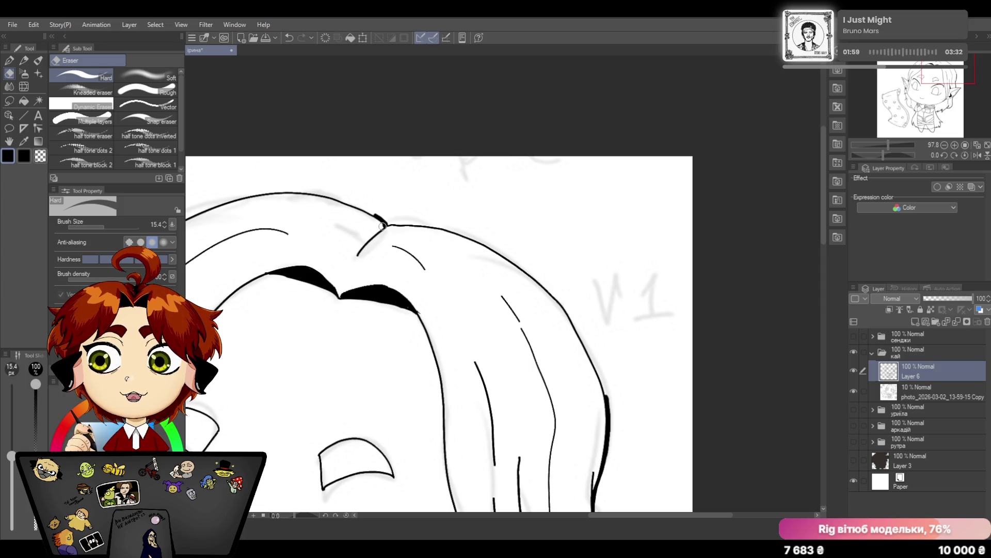
click(11, 60)
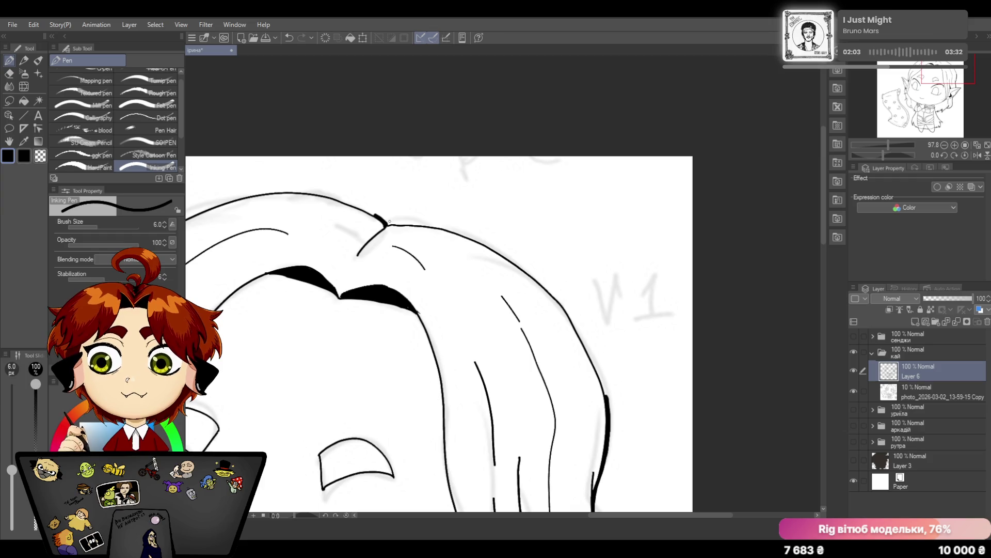
mouse_move(383, 224)
mouse_down()
mouse_move(445, 227)
mouse_move(407, 224)
mouse_up()
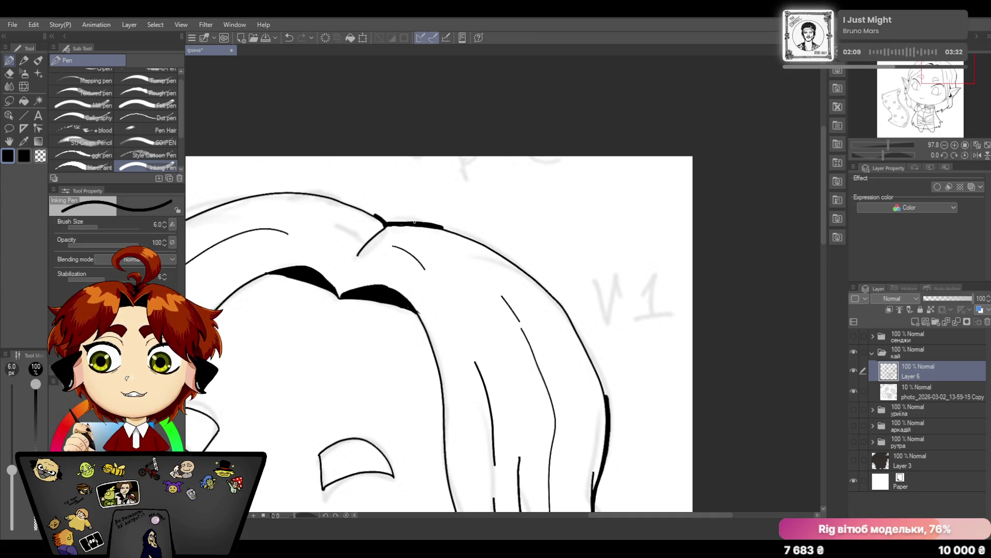
key(ctrl+z)
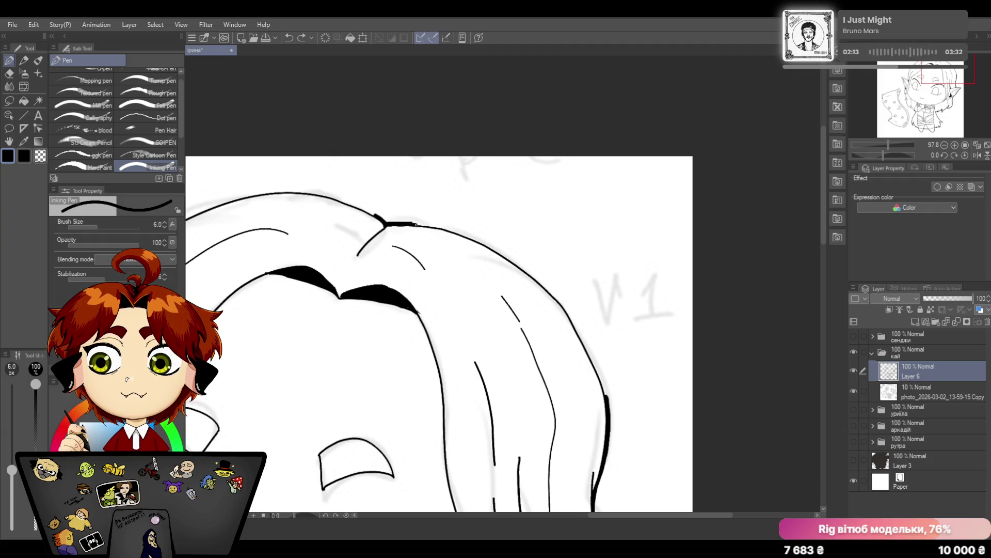
drag(414, 223, 429, 225)
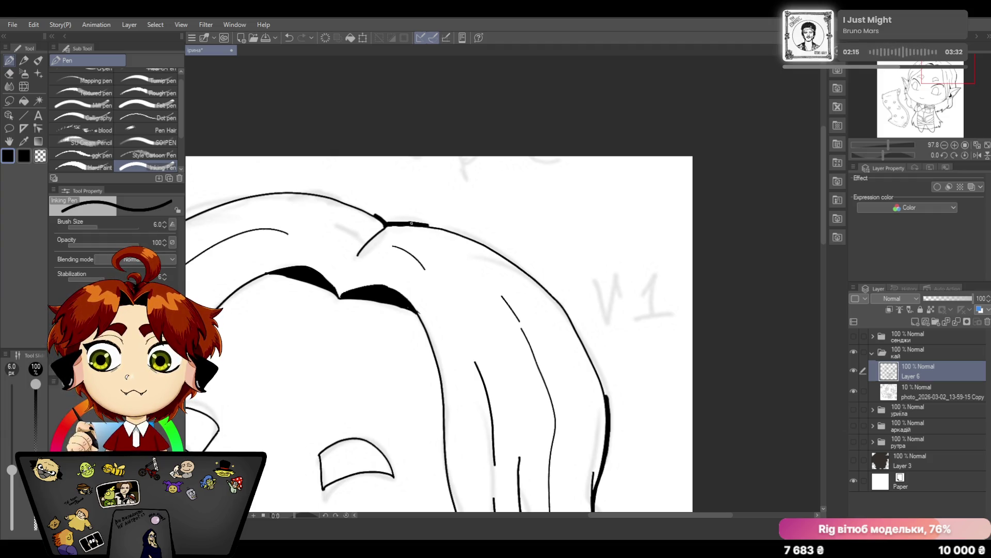
click(290, 36)
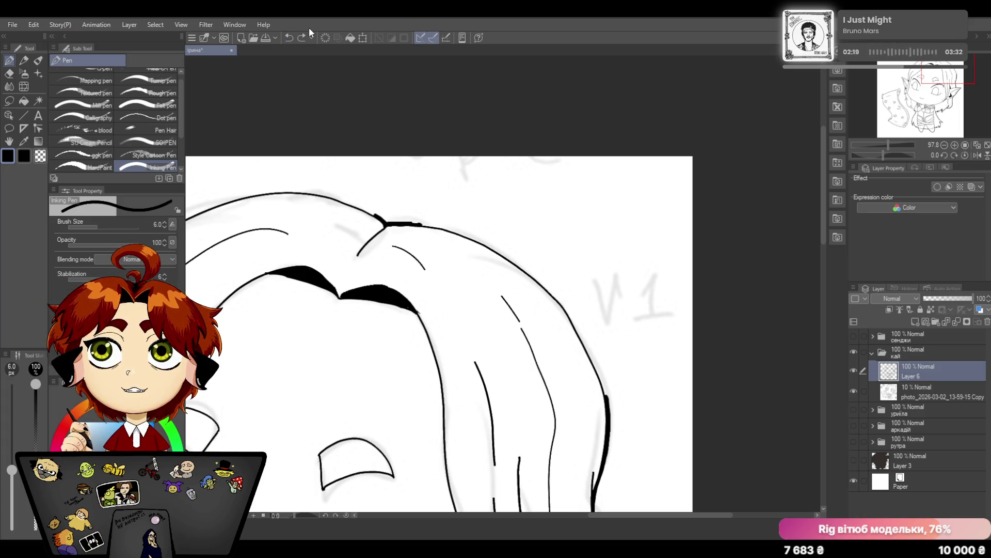
scroll(821, 207, down, 1)
click(889, 142)
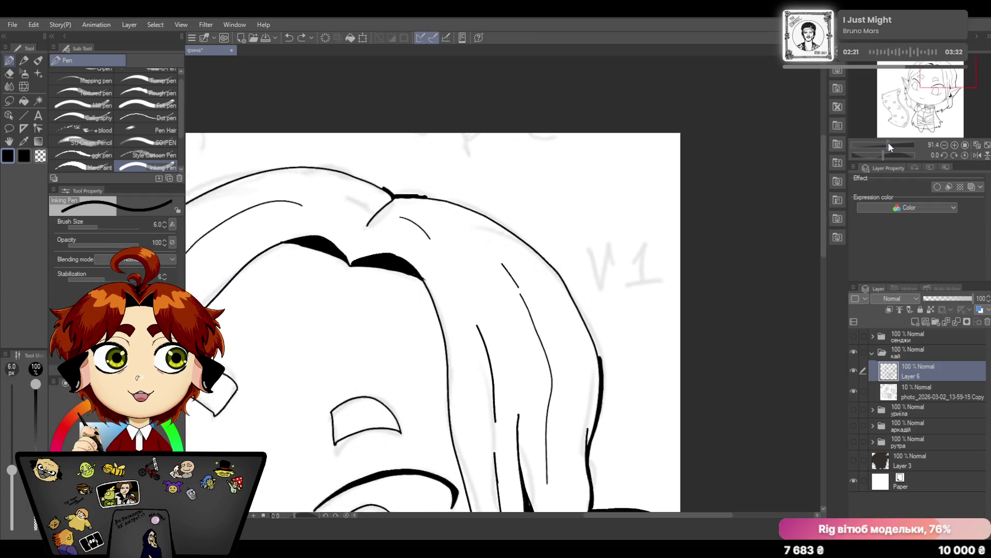
drag(888, 141, 891, 141)
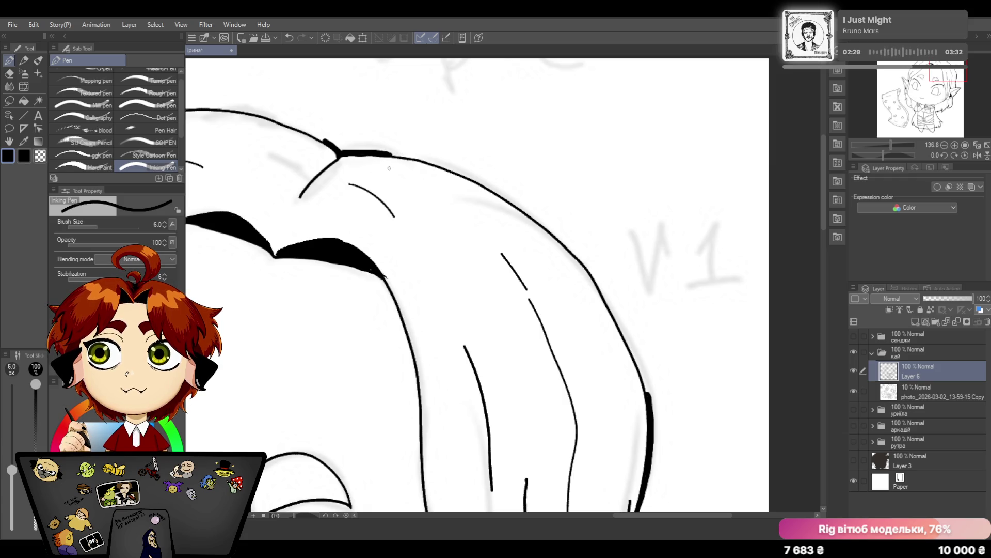
scroll(389, 169, up, 1)
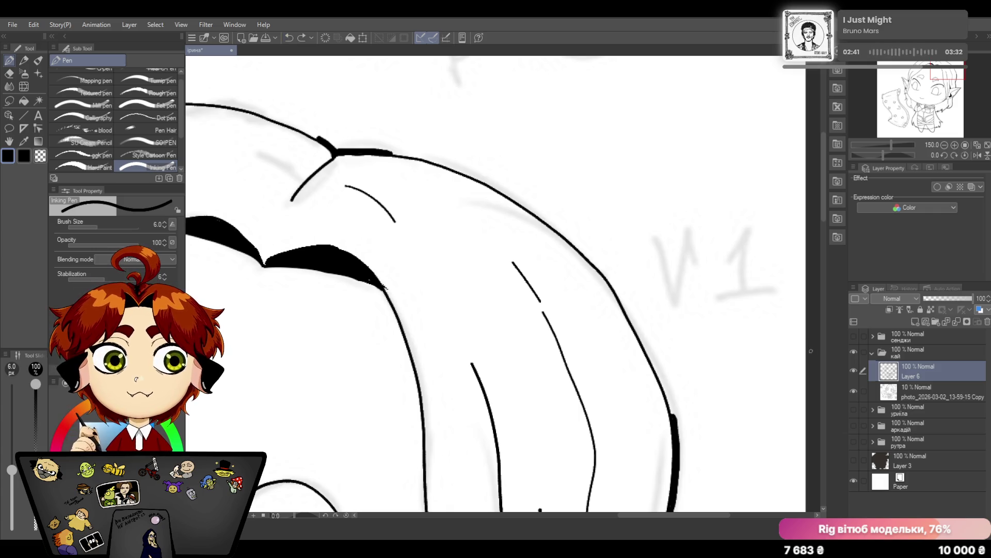
Draw a long bold stroke down the hair's right outer contour, redoing the first attempt
drag(614, 287, 675, 413)
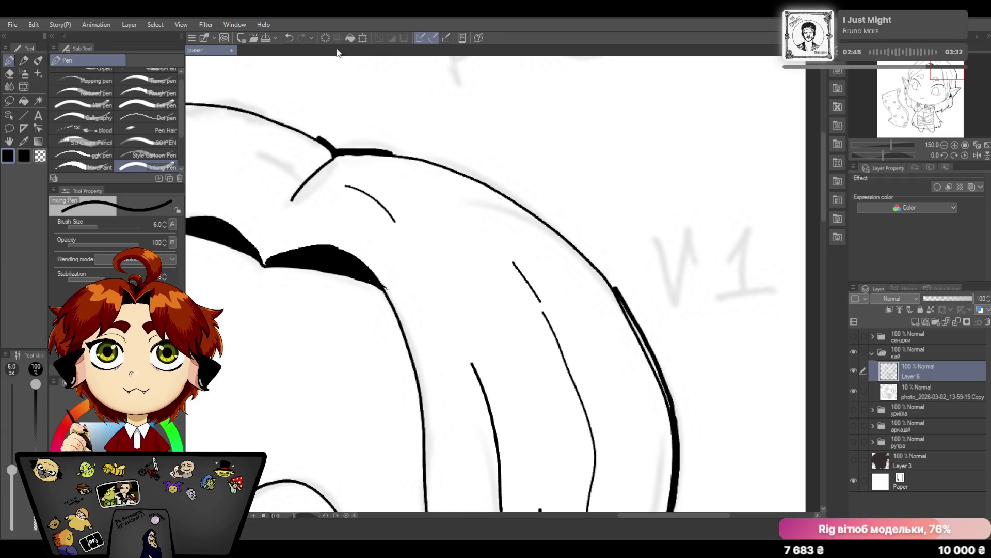
click(290, 37)
drag(614, 287, 678, 436)
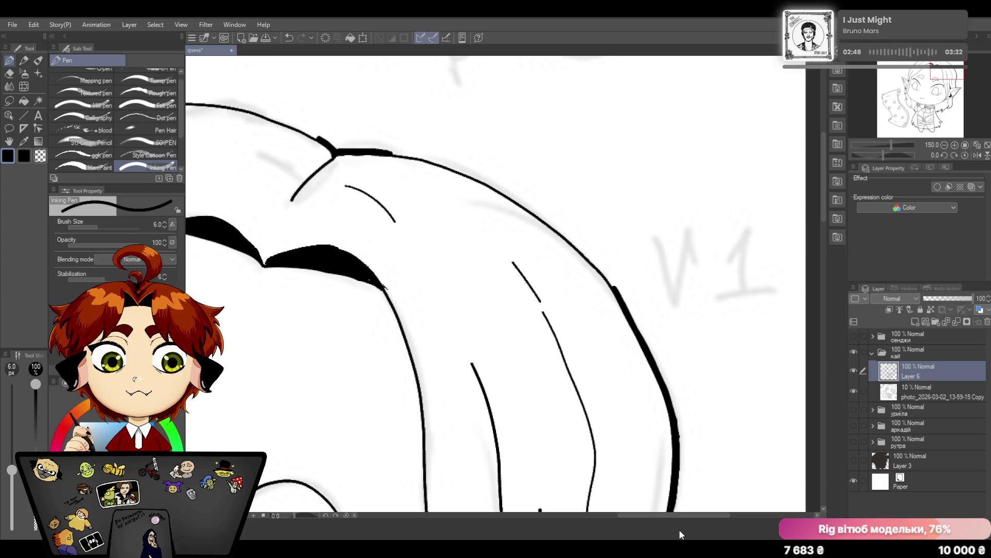
drag(824, 206, 824, 222)
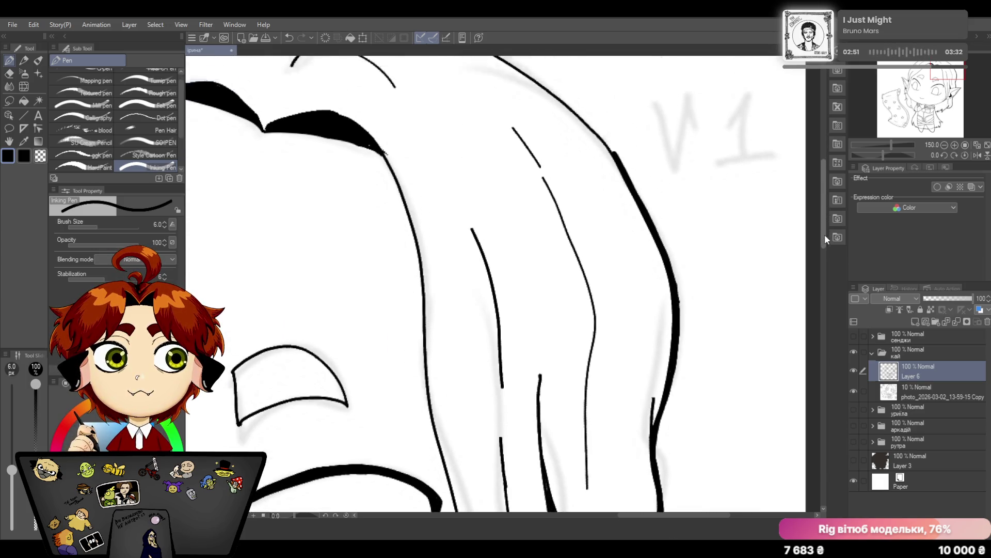
Thicken the right contour higher up, then undo an unwanted thick stroke on the top outline
mouse_move(600, 199)
mouse_down()
mouse_move(655, 292)
mouse_move(675, 382)
mouse_up()
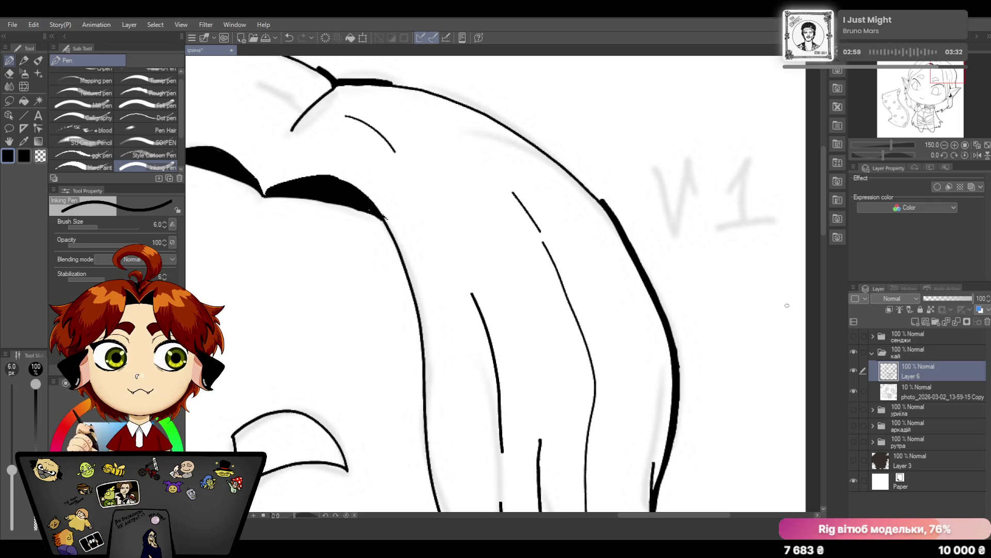
drag(823, 189, 818, 168)
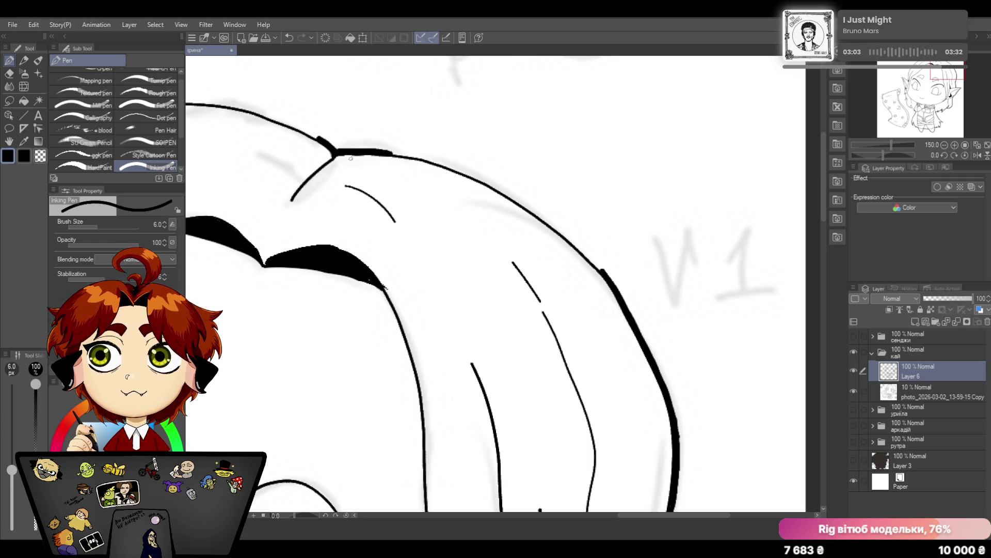
drag(376, 151, 422, 159)
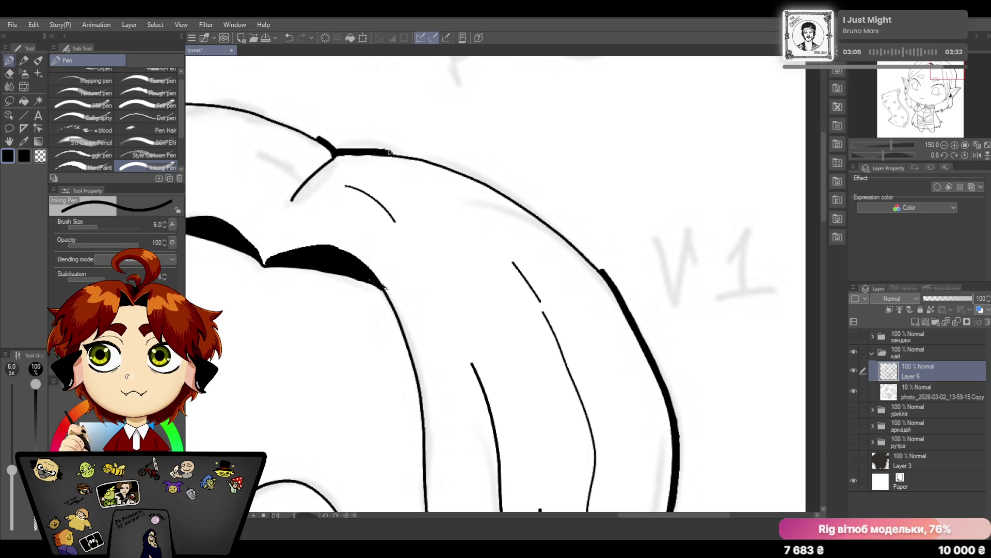
click(288, 37)
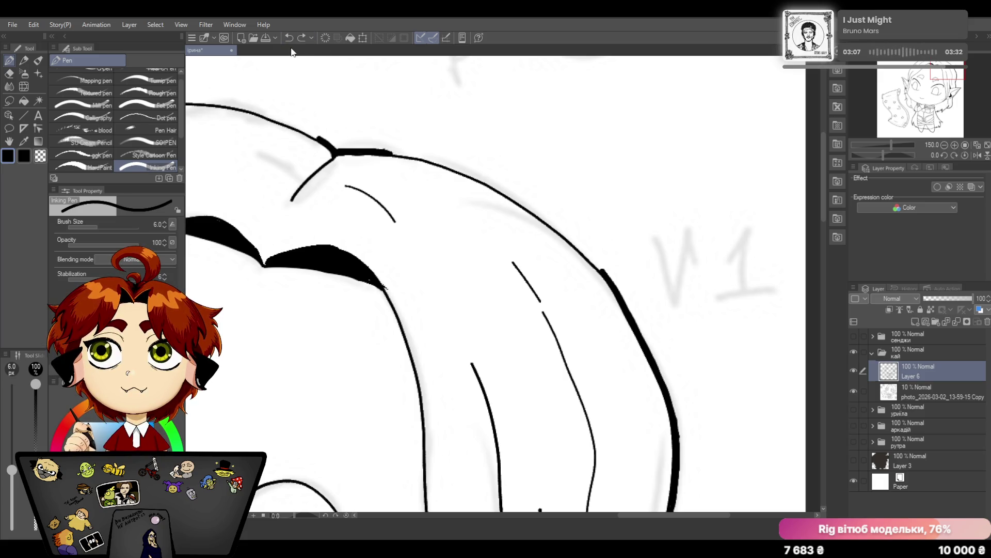
click(289, 37)
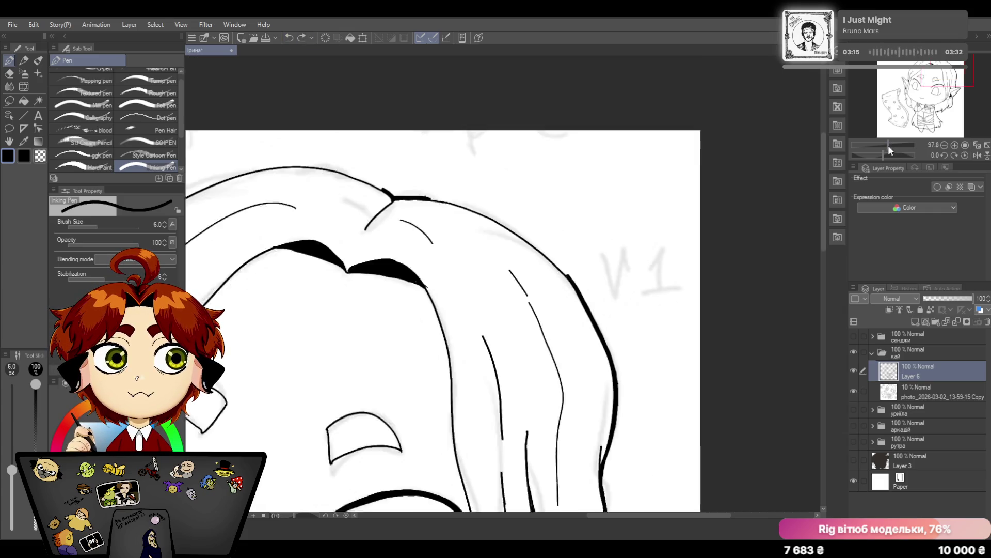
Lay thicker strokes over the right hair outline below the part and tidy with the eraser
drag(891, 145, 888, 145)
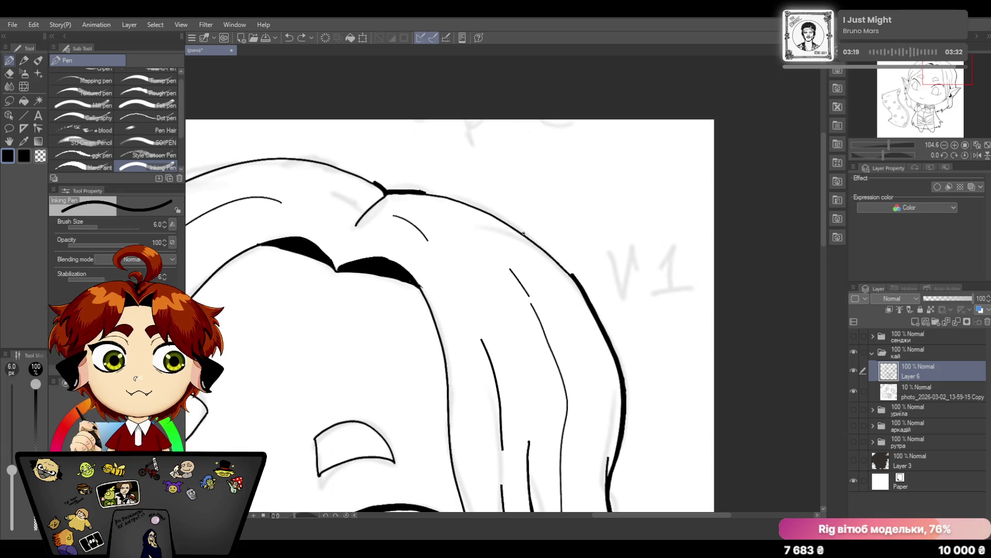
drag(524, 232, 572, 275)
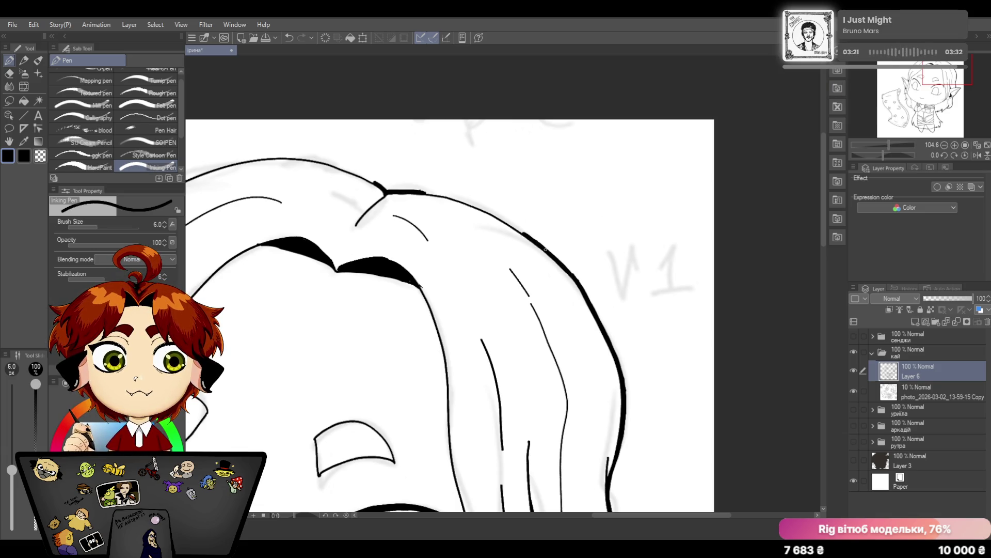
drag(524, 233, 578, 277)
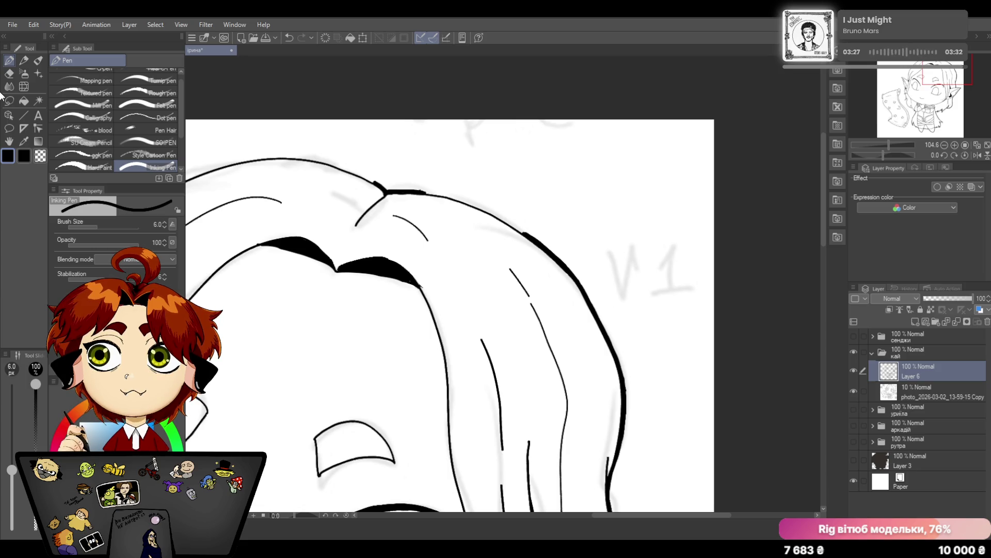
click(10, 75)
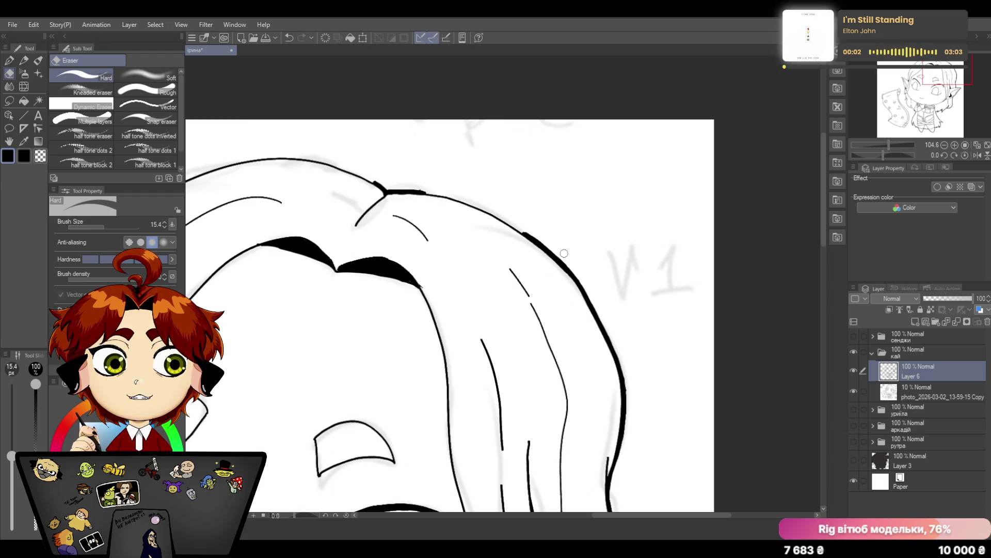
click(9, 60)
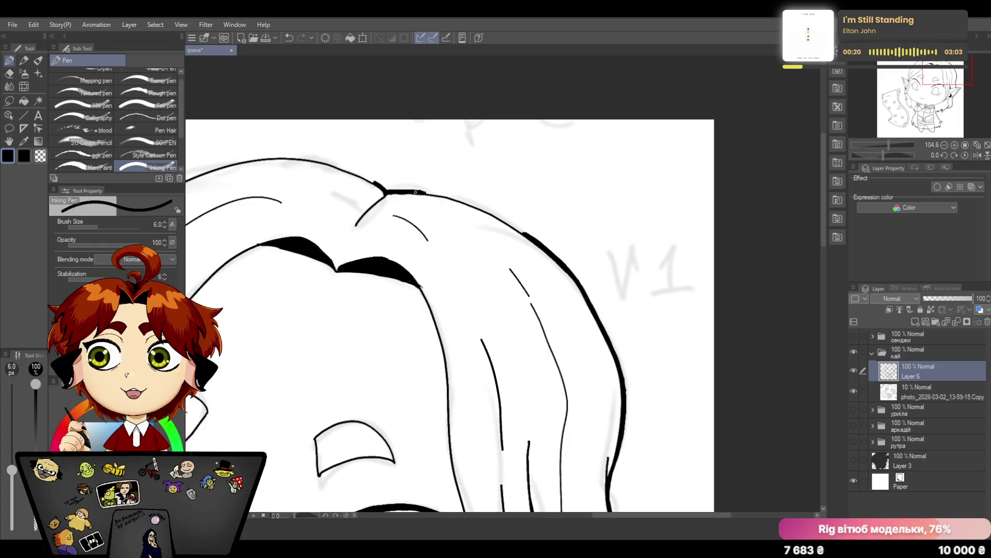
Thicken the top hair outline from the part down toward the right, redrawing an unsatisfying stroke
mouse_move(415, 191)
mouse_down()
mouse_move(482, 207)
mouse_move(530, 236)
mouse_up()
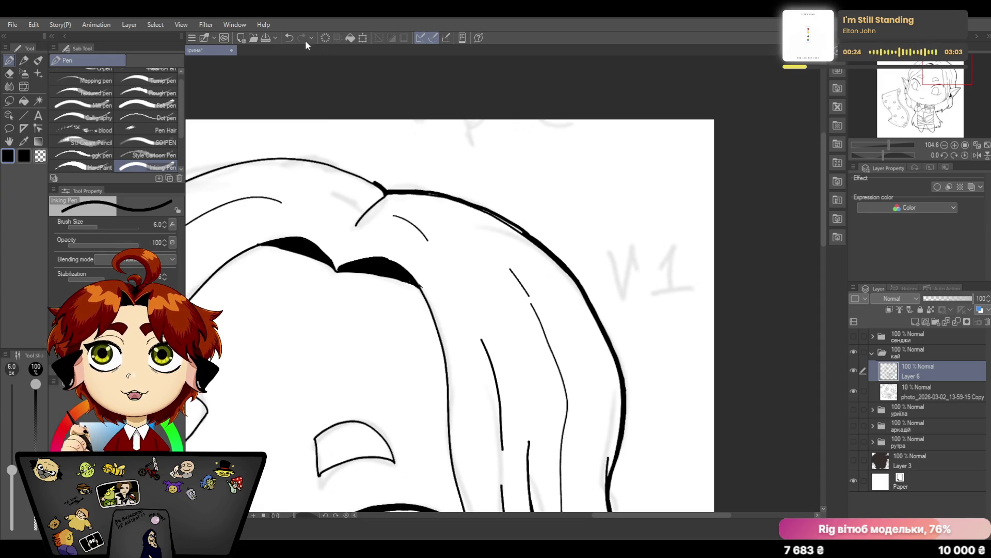
key(ctrl+z)
drag(418, 191, 528, 236)
drag(463, 202, 526, 233)
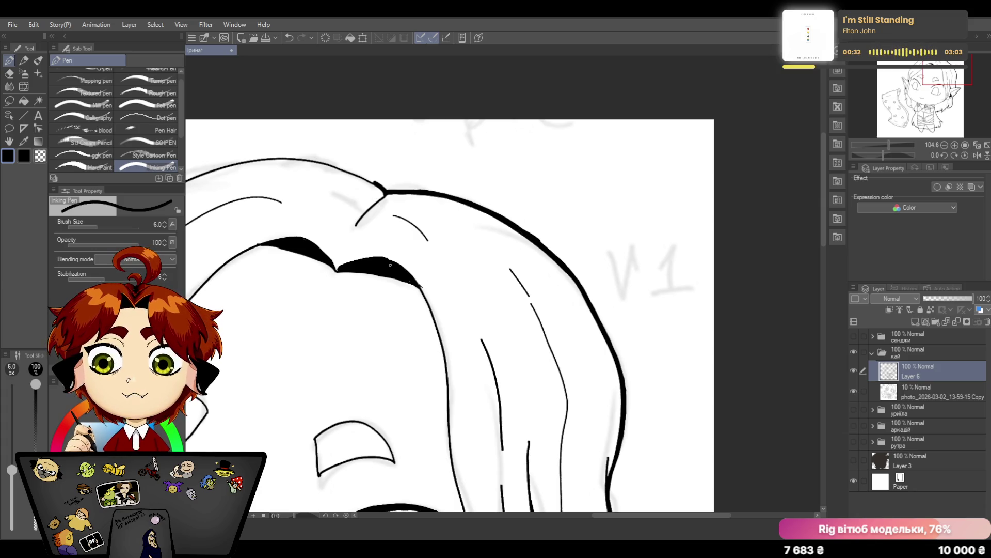
key(e)
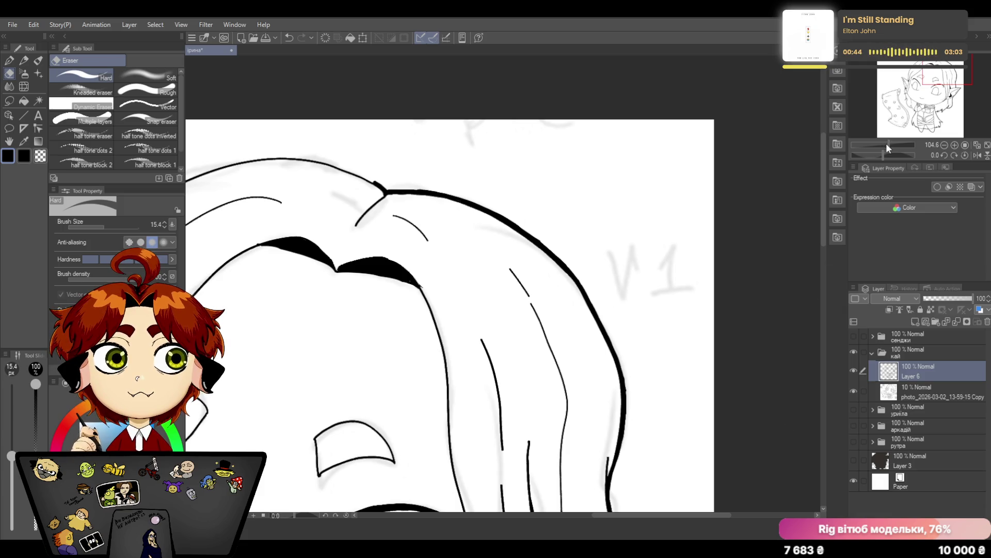
drag(886, 143, 890, 147)
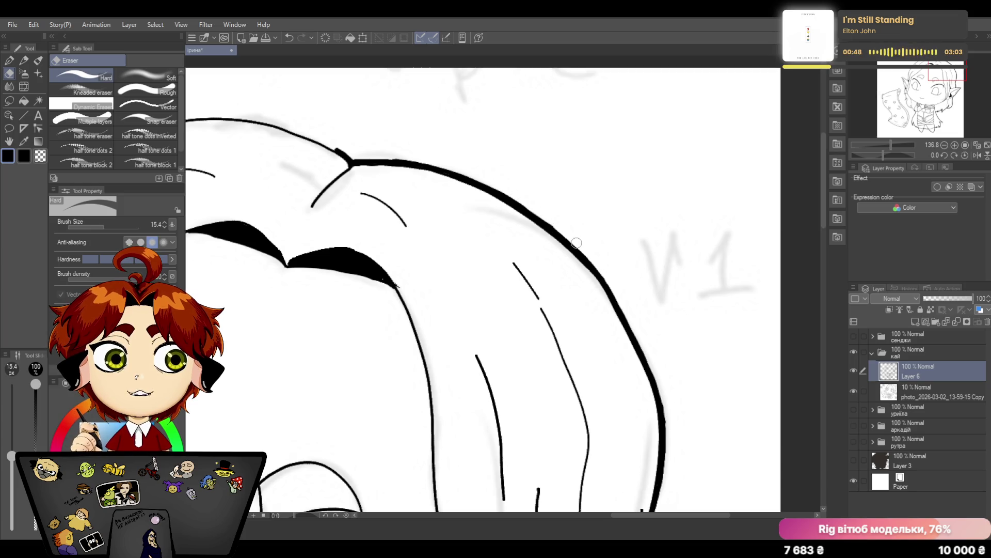
Return to the inking pen ready to work on the crown's left outline
click(9, 61)
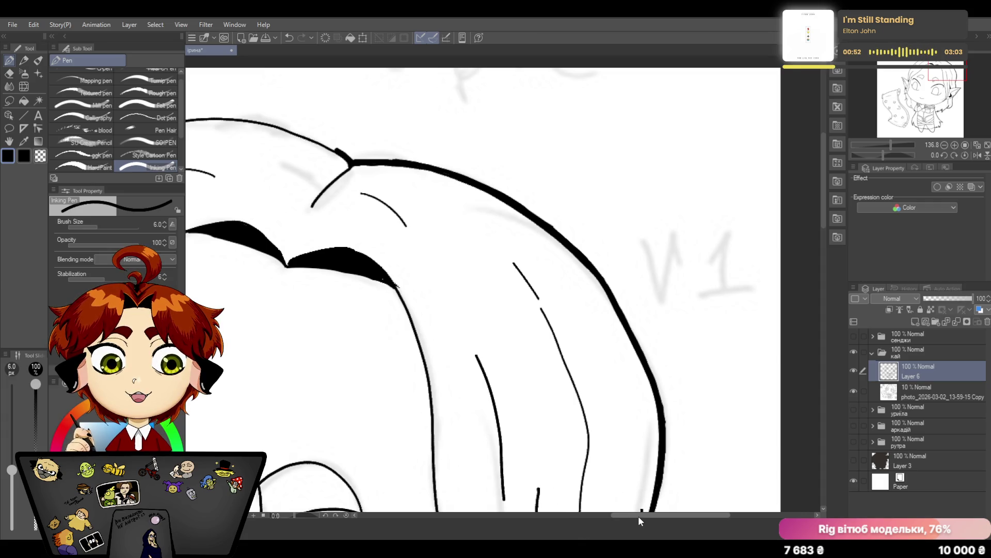
drag(638, 516, 593, 516)
drag(826, 221, 819, 204)
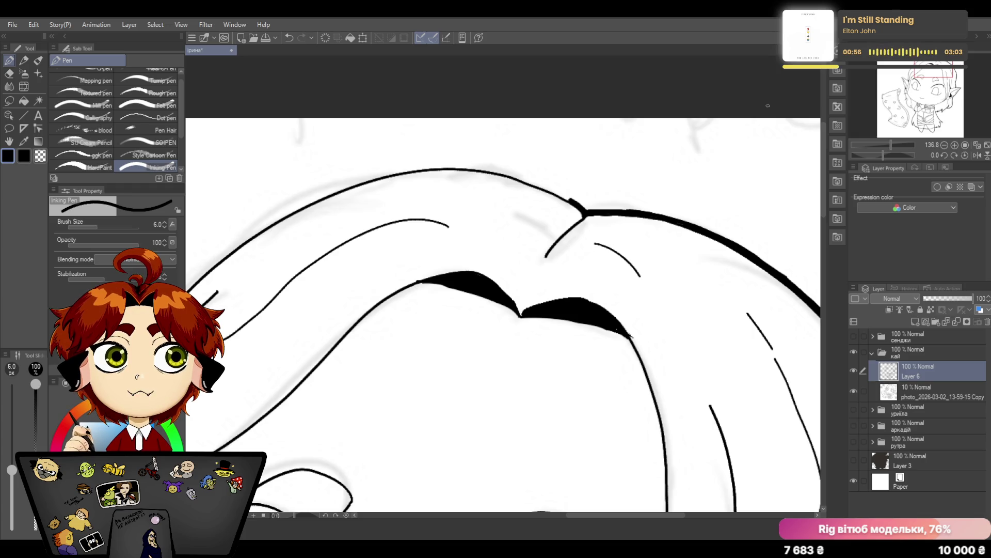
Ink a thick line along the top hair curve down to the part and clean its end with the eraser
mouse_move(357, 183)
mouse_down()
mouse_move(472, 167)
mouse_move(576, 200)
mouse_up()
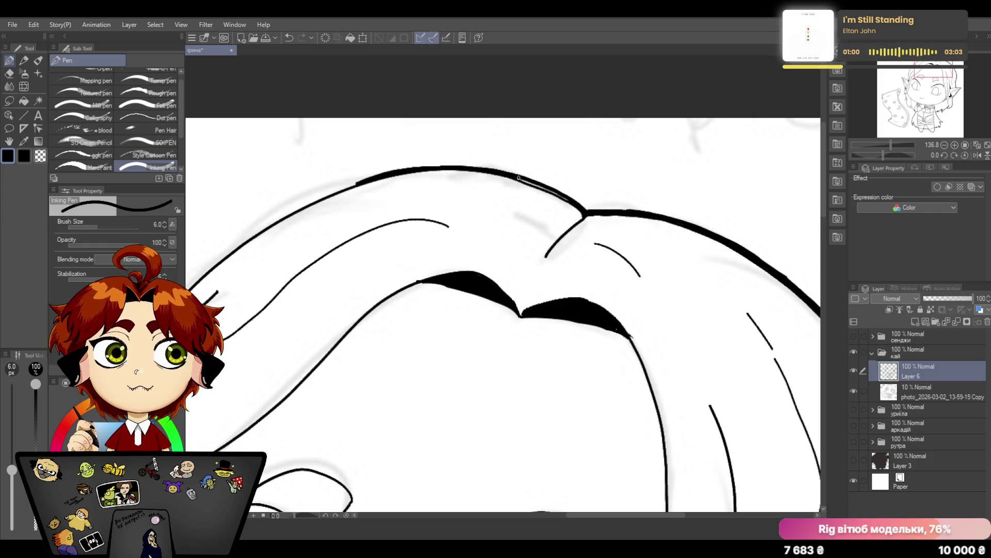
drag(518, 177, 573, 203)
key(e)
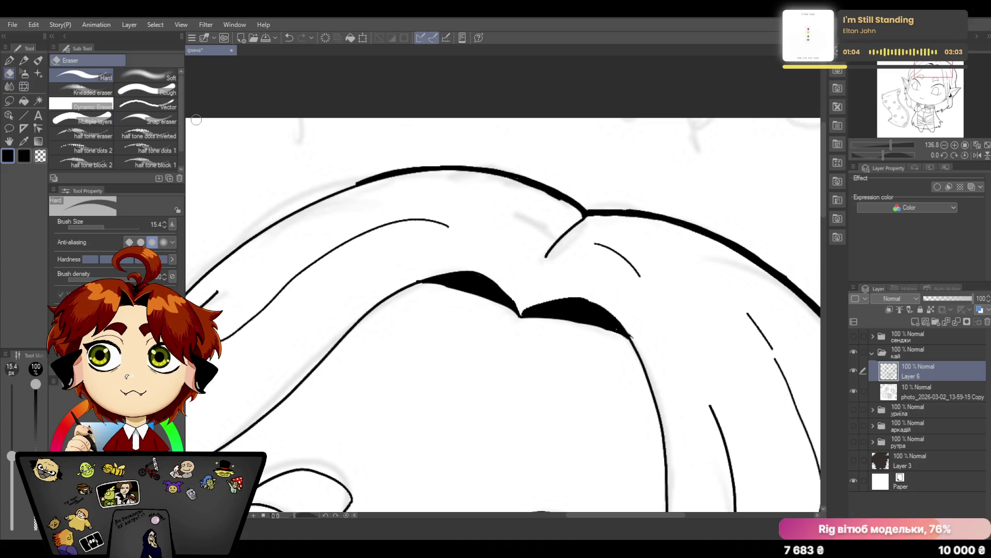
drag(527, 188, 565, 203)
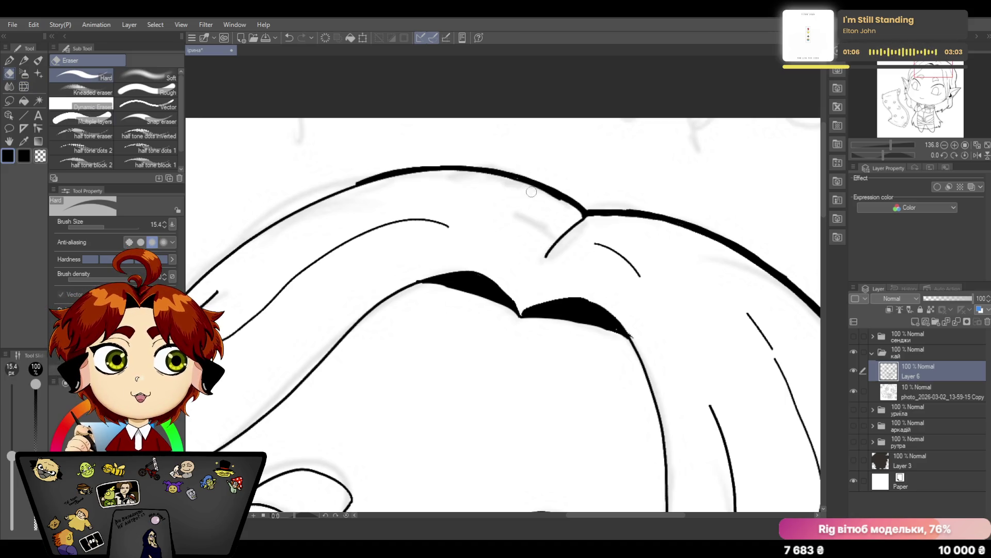
click(10, 60)
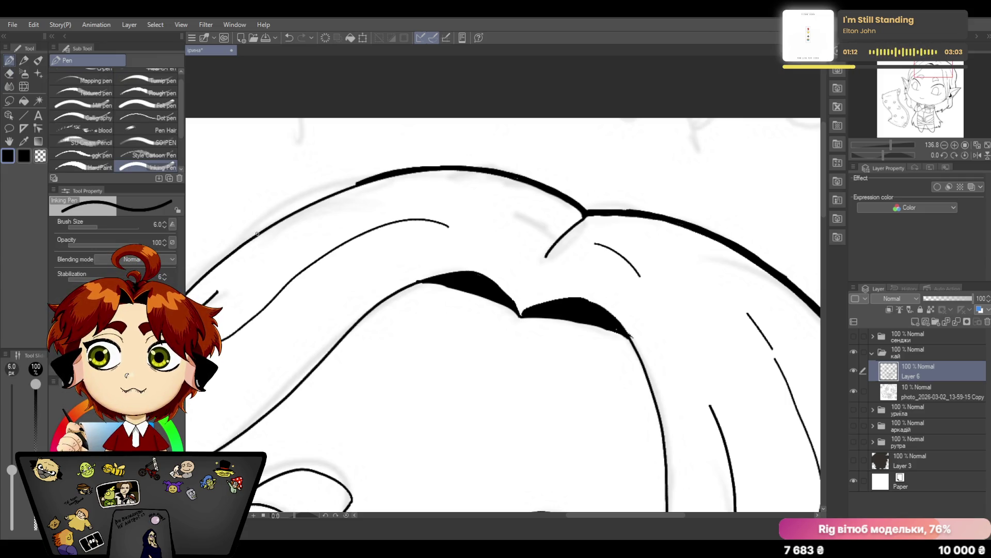
Thicken the upper-left hair outline and continue the bold line up over the head
drag(259, 231, 367, 174)
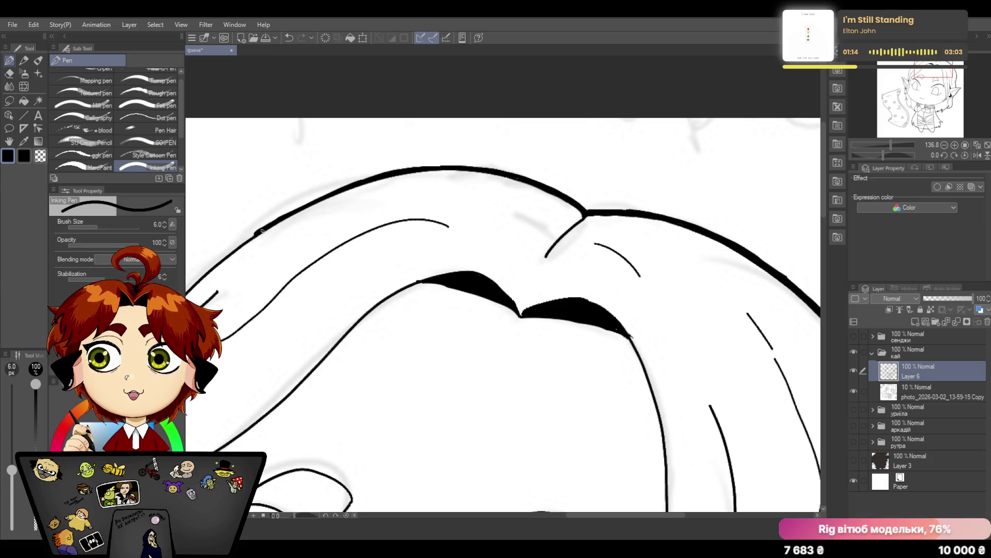
drag(258, 231, 323, 197)
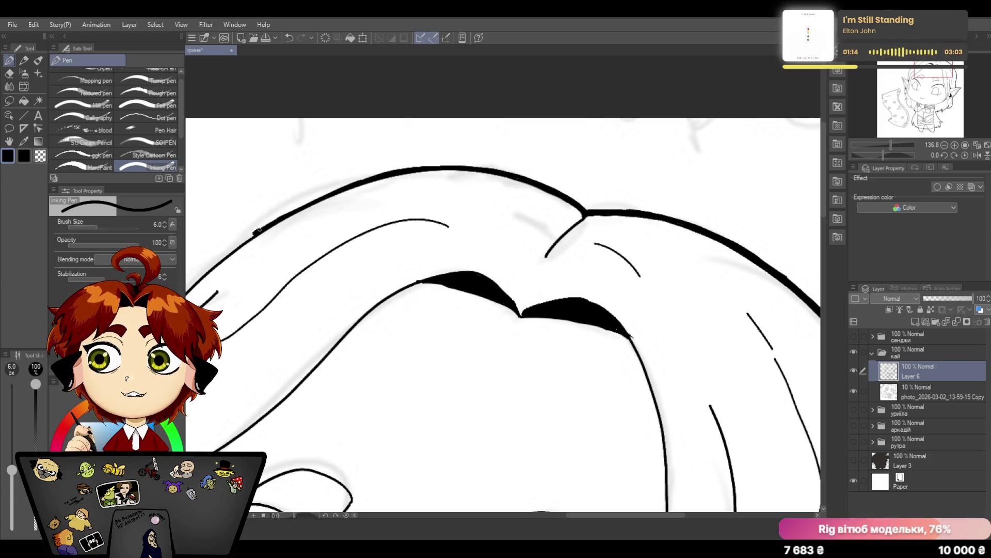
click(290, 38)
drag(256, 233, 390, 167)
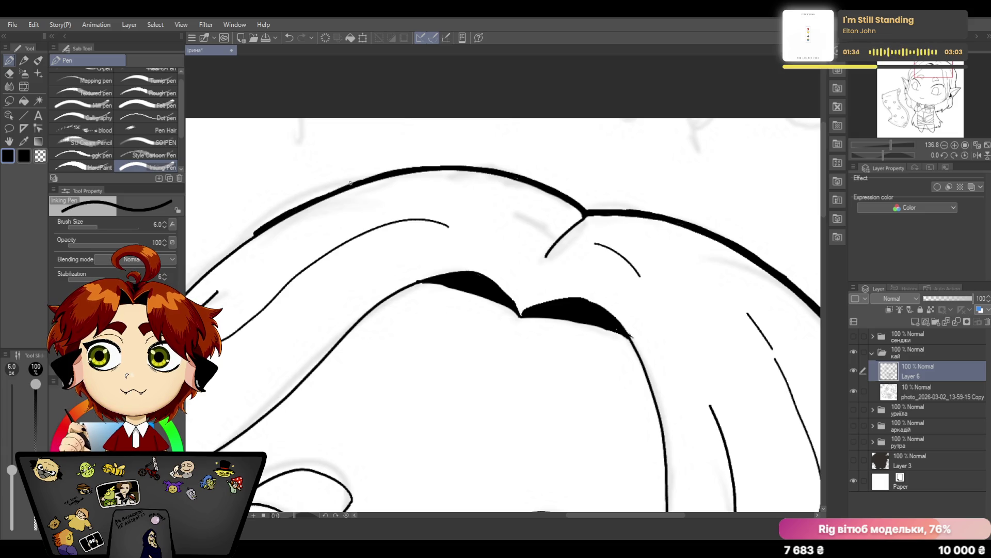
mouse_move(291, 210)
mouse_down()
mouse_move(428, 164)
mouse_move(487, 165)
mouse_up()
Re-ink and darken the top head outline toward the right
click(10, 73)
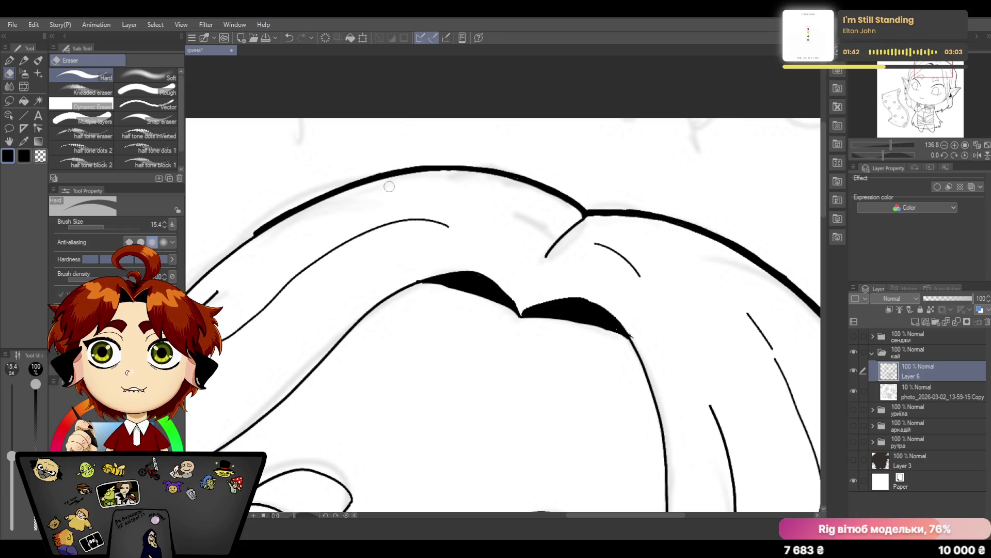
key(p)
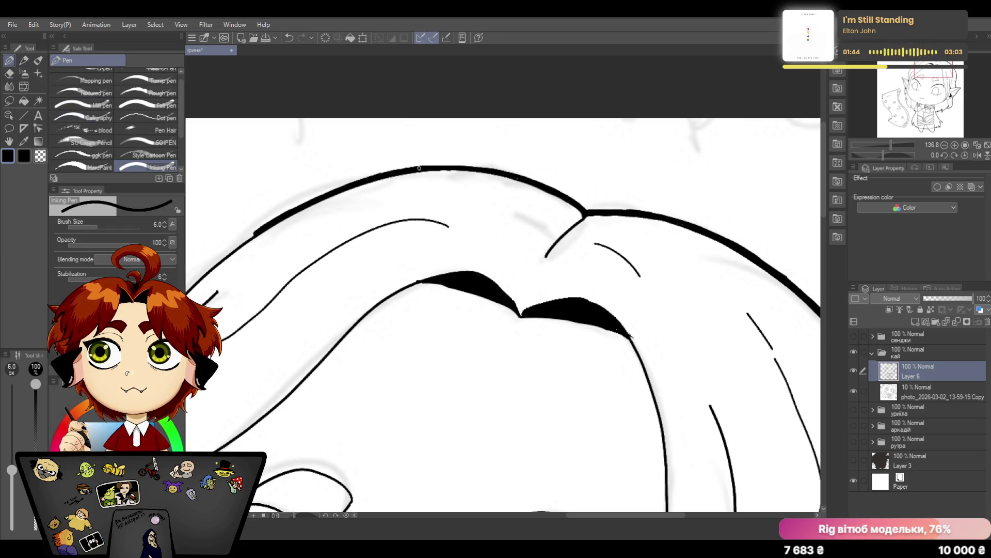
drag(418, 168, 466, 167)
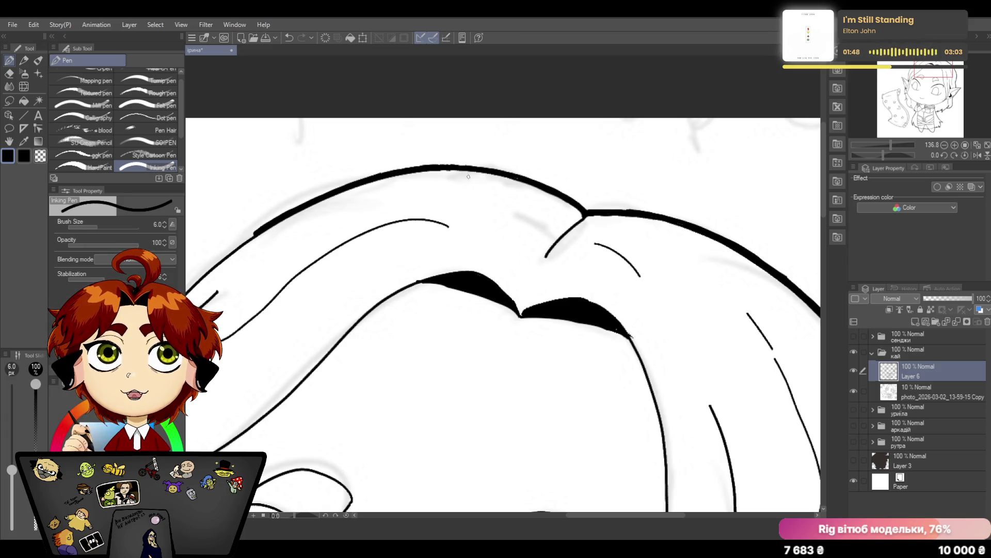
drag(449, 166, 542, 178)
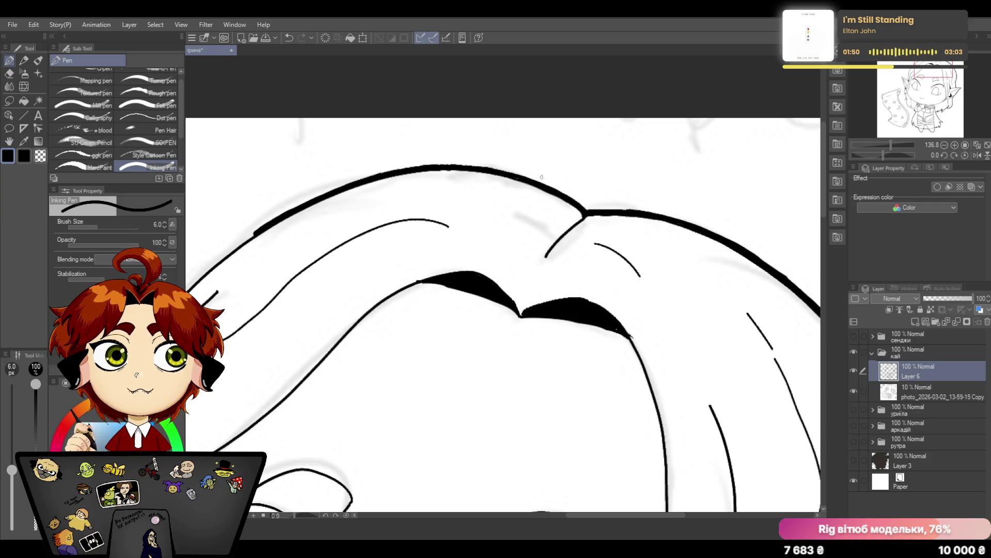
drag(645, 515, 583, 513)
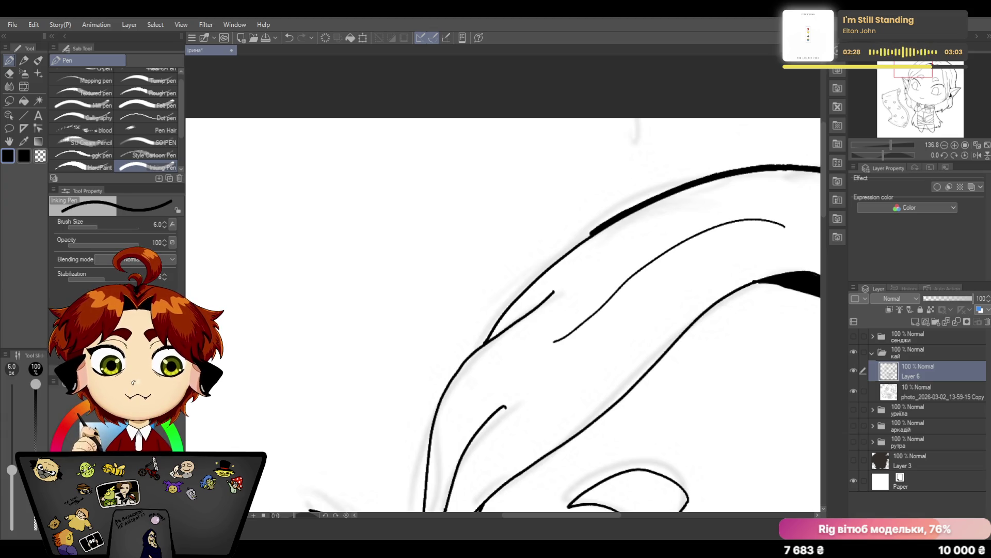
Thicken the outer left hair curve down to its lower part, undoing a first short attempt
drag(485, 343, 521, 290)
click(288, 38)
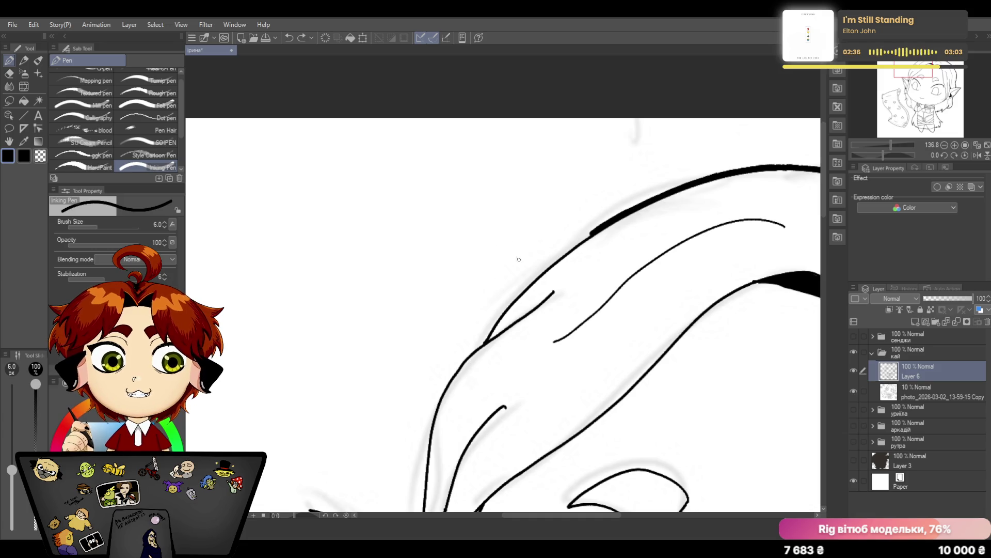
drag(482, 342, 613, 217)
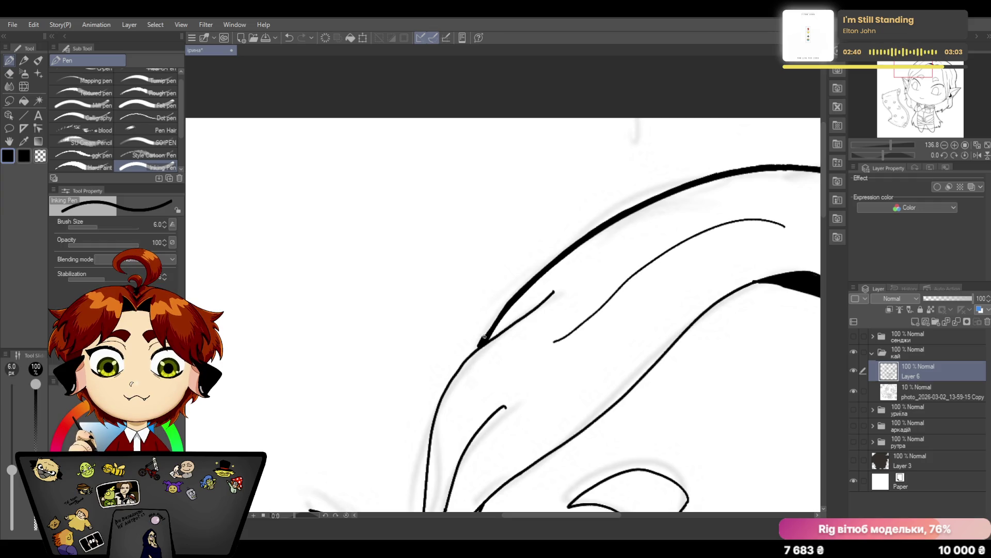
drag(480, 346, 519, 295)
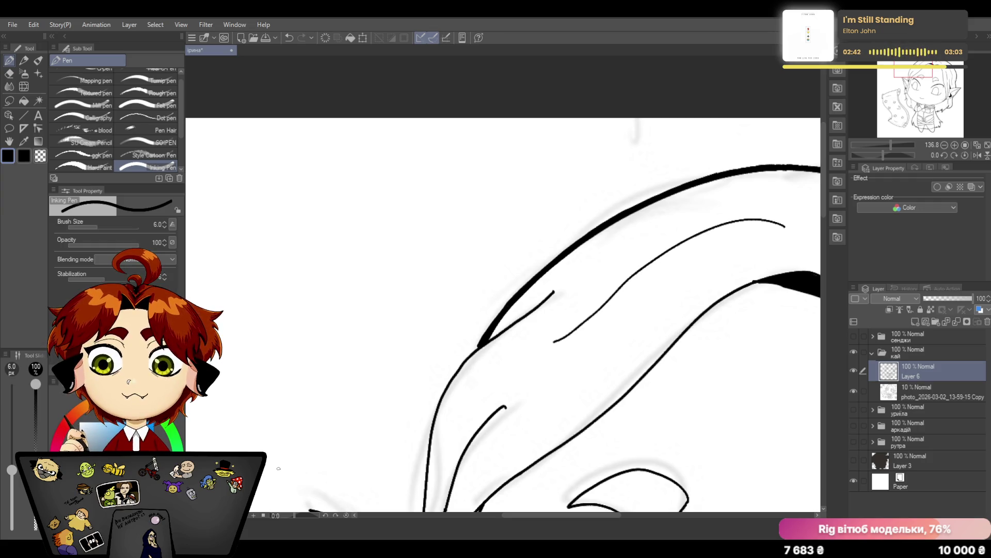
scroll(504, 286, down, 5)
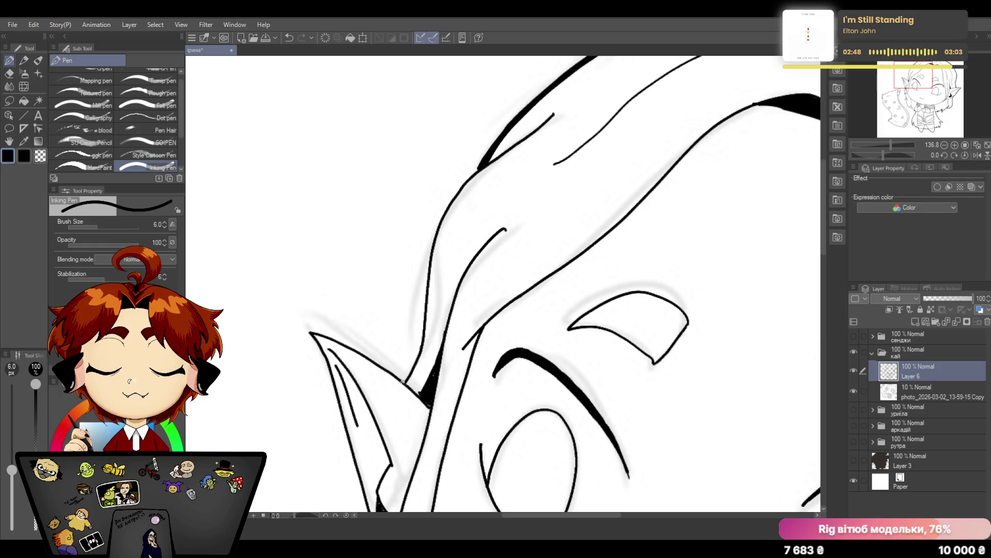
Try a small stroke near the ear and undo it
drag(399, 380, 414, 361)
click(290, 37)
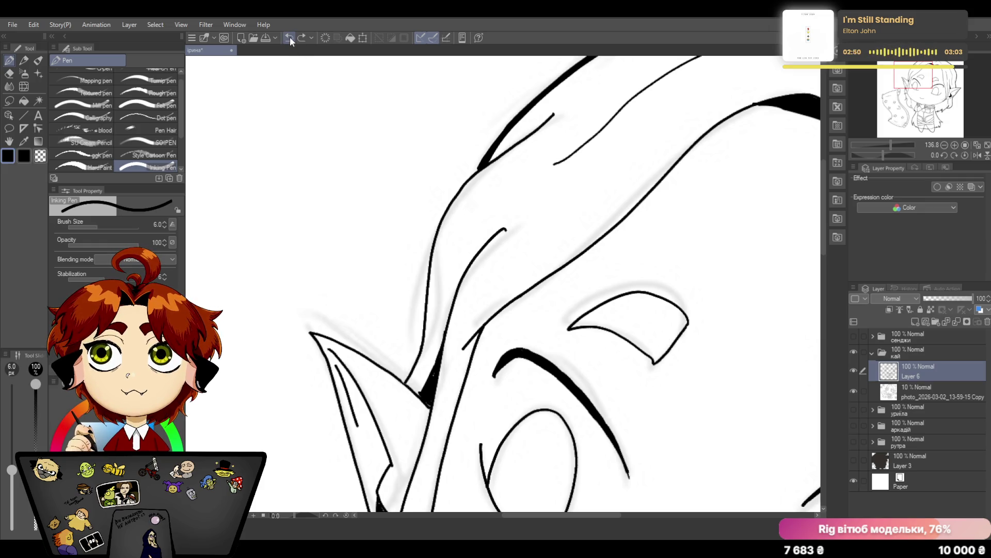
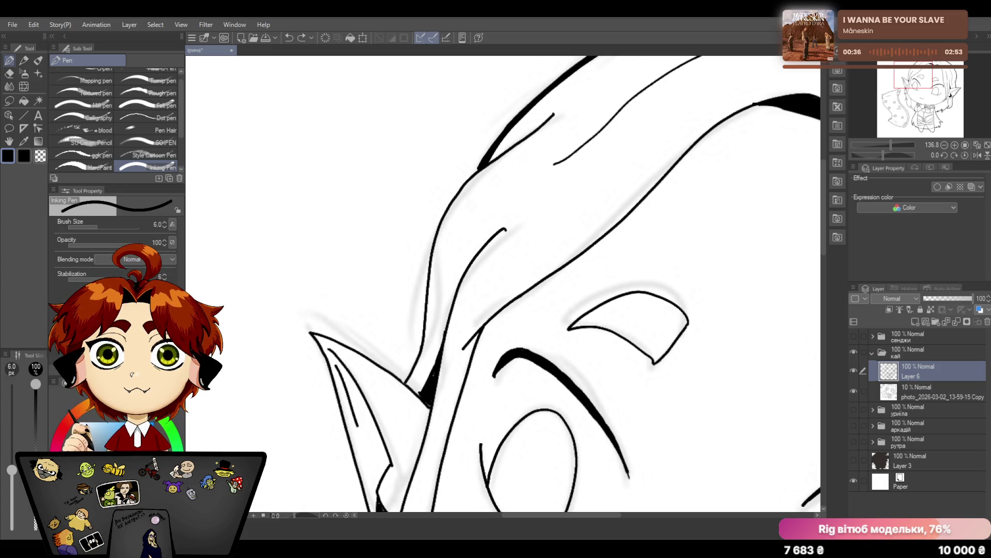
Thicken the contour line beside the elf's ear down its full length, redoing the overlong first attempt
drag(480, 165, 438, 217)
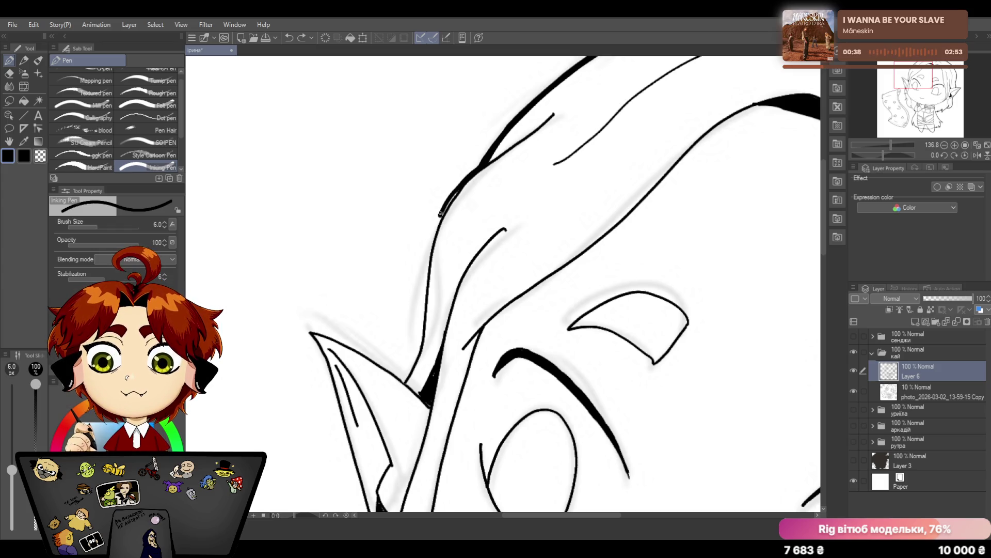
click(289, 37)
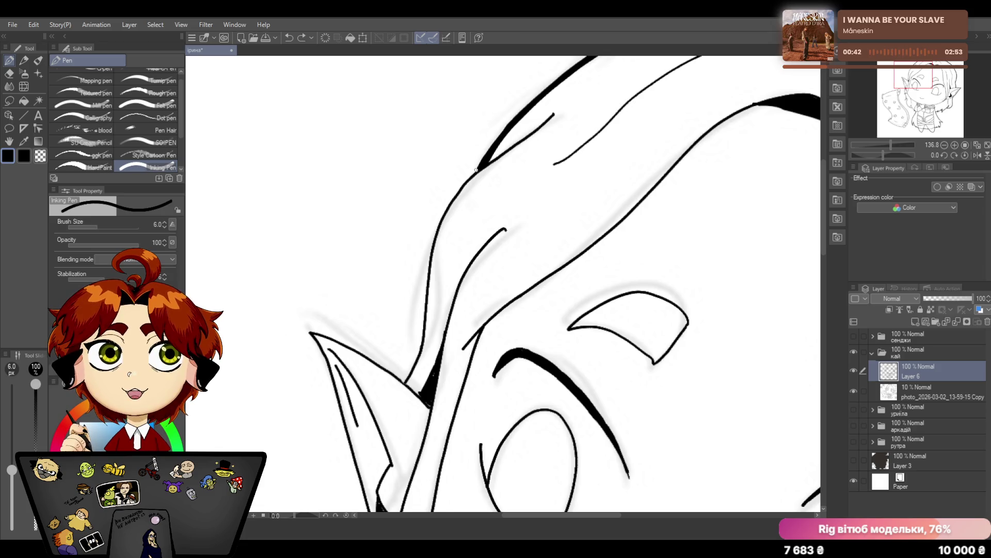
mouse_move(478, 168)
mouse_down()
mouse_move(436, 224)
mouse_move(419, 351)
mouse_move(399, 384)
mouse_move(426, 313)
mouse_up()
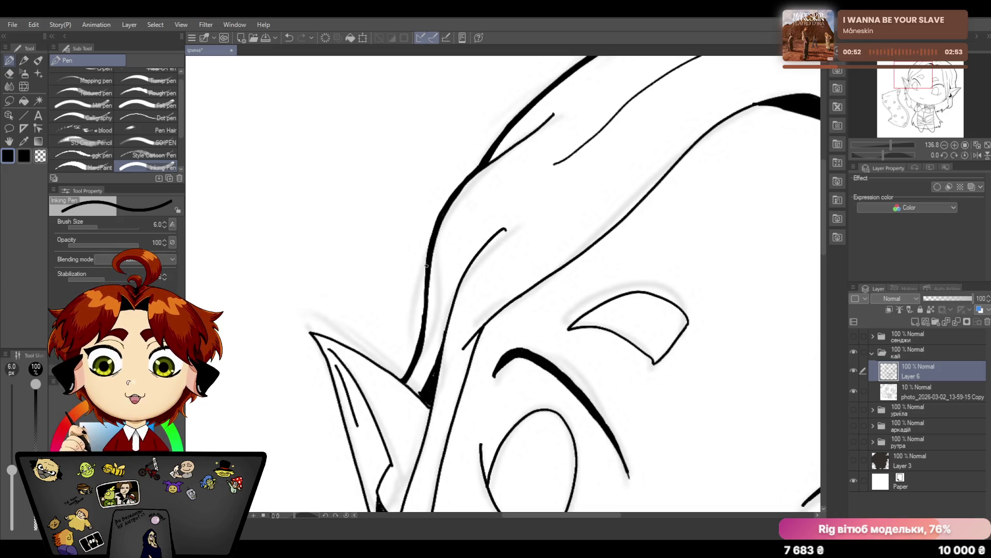
drag(426, 273, 411, 361)
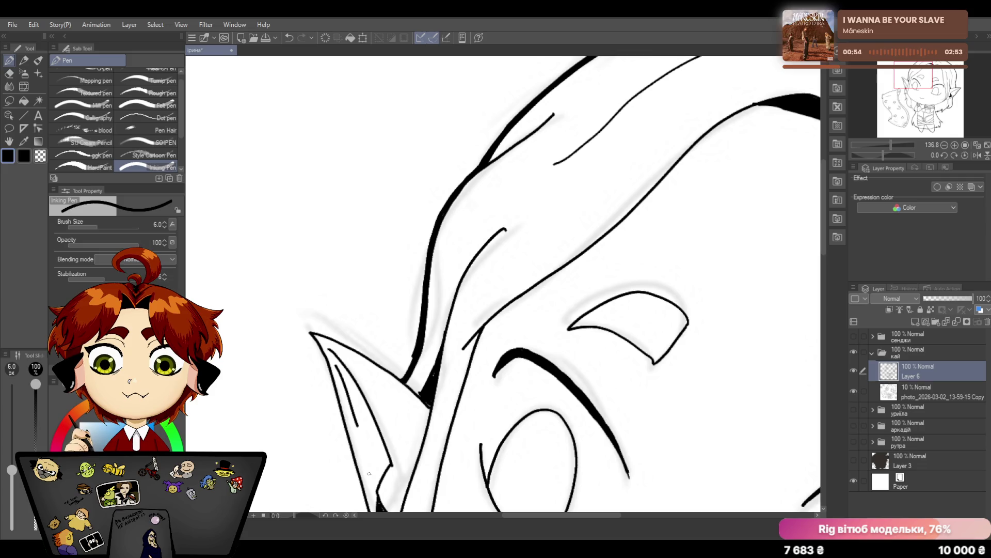
Erase the overly heavy lower end of that contour back to a clean thickness
key(e)
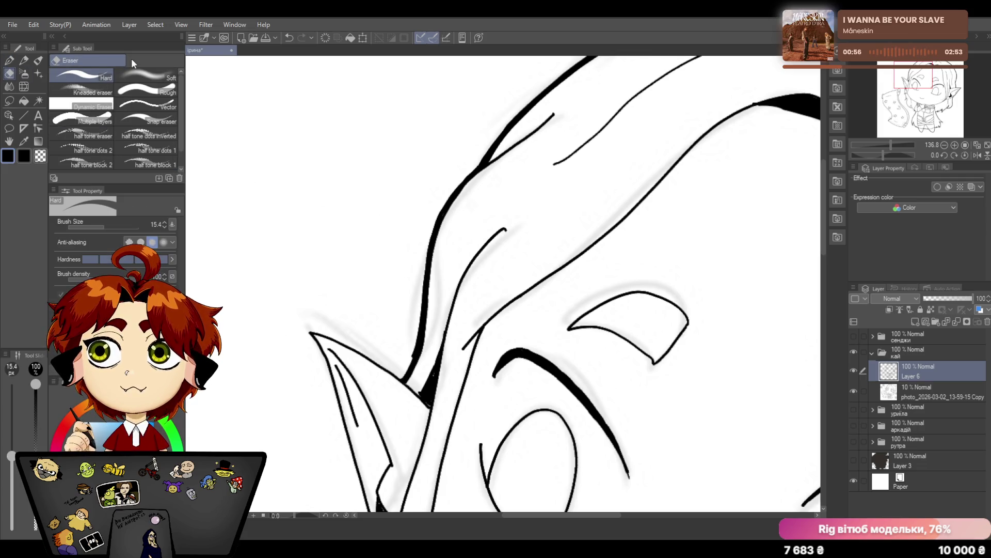
drag(414, 352, 417, 334)
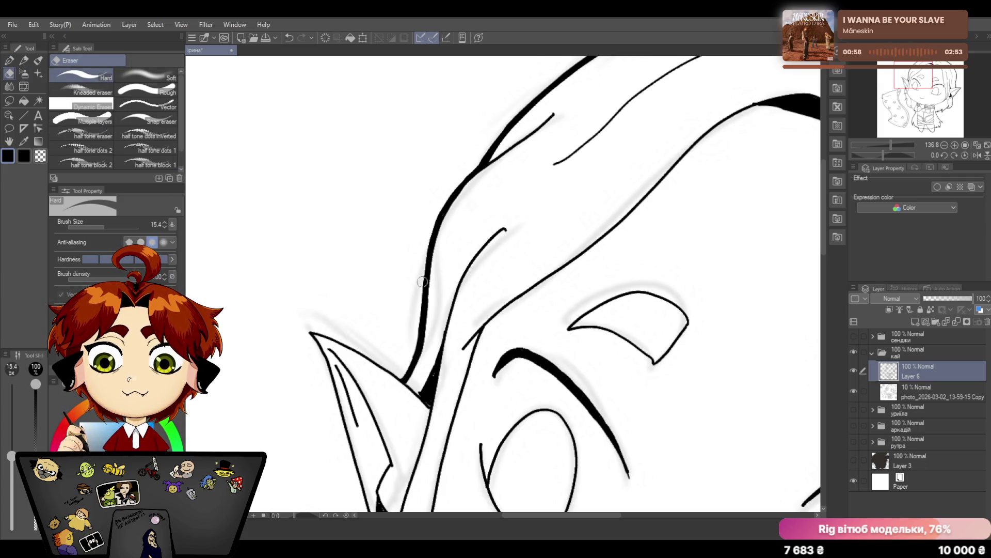
drag(823, 219, 824, 253)
key(p)
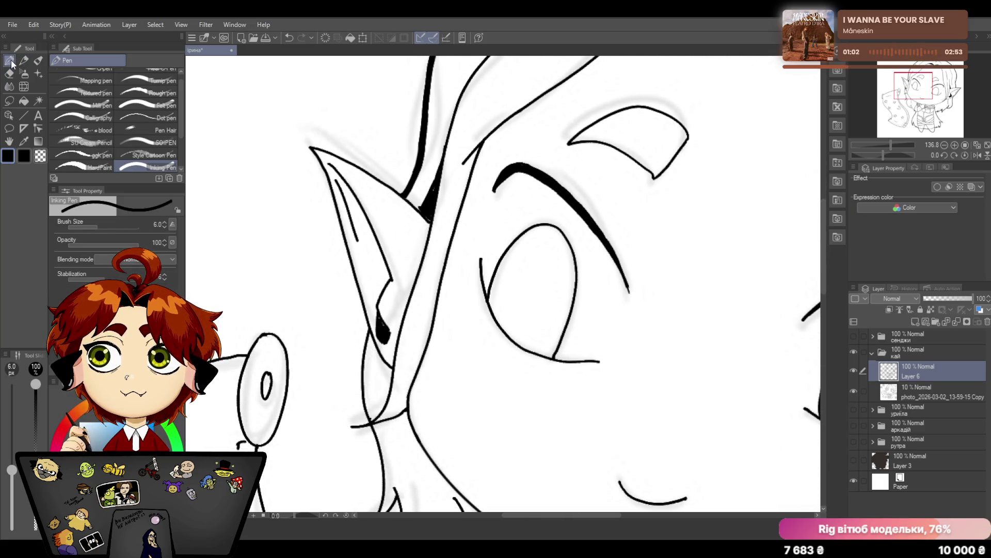
Retrace the ear tip and top edge of the pointed ear with bolder ink lines, redoing the first stroke
drag(311, 146, 404, 194)
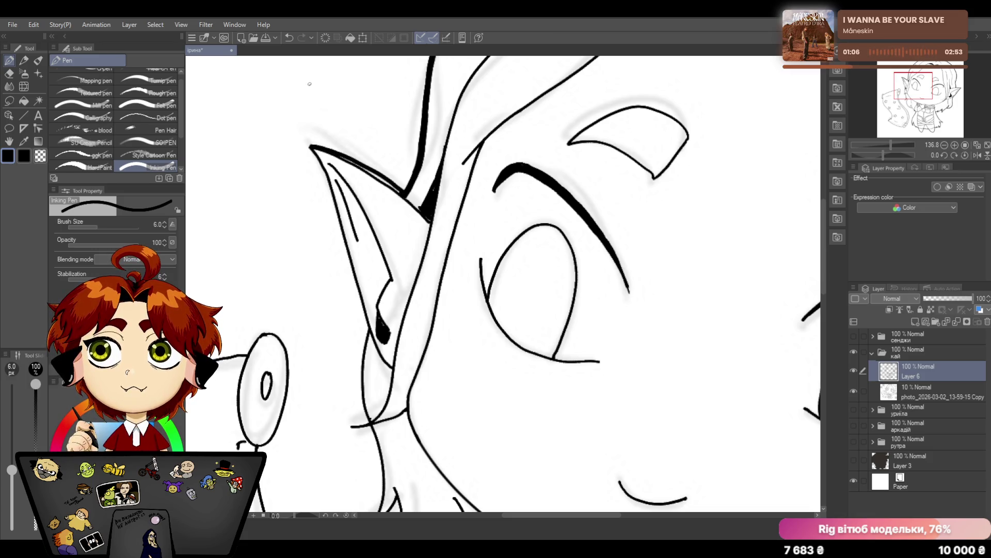
key(ctrl+z)
drag(310, 145, 404, 194)
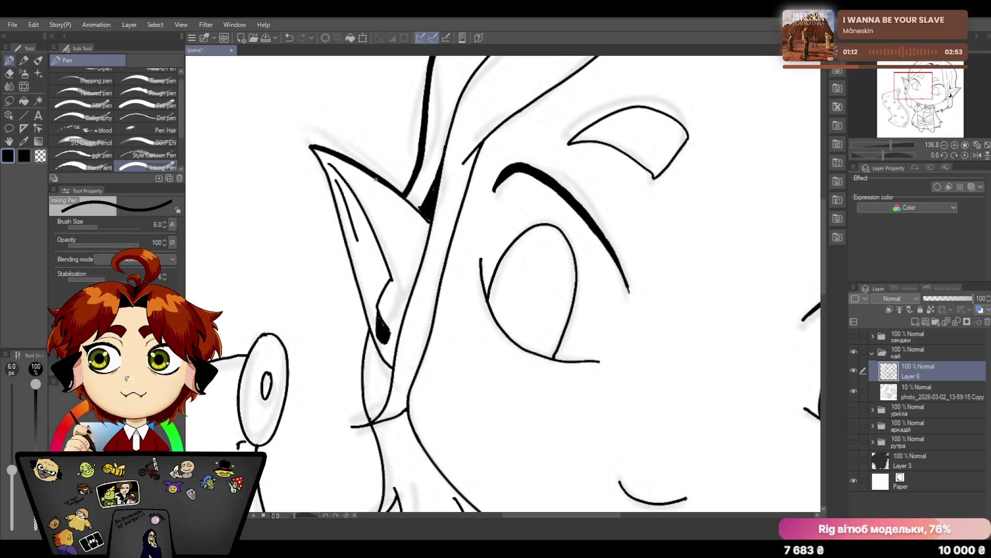
drag(330, 151, 402, 192)
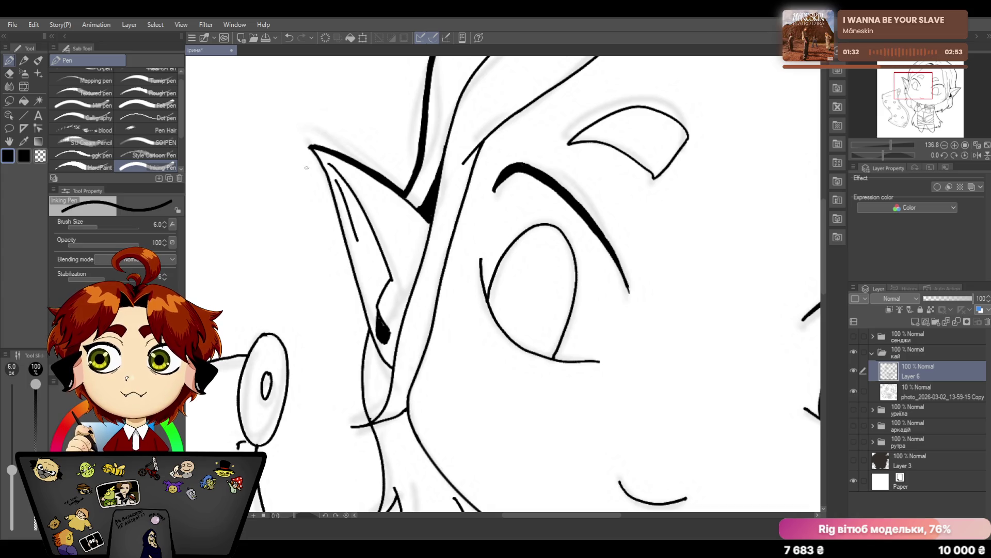
mouse_move(309, 147)
mouse_down()
mouse_move(371, 332)
mouse_move(384, 337)
mouse_up()
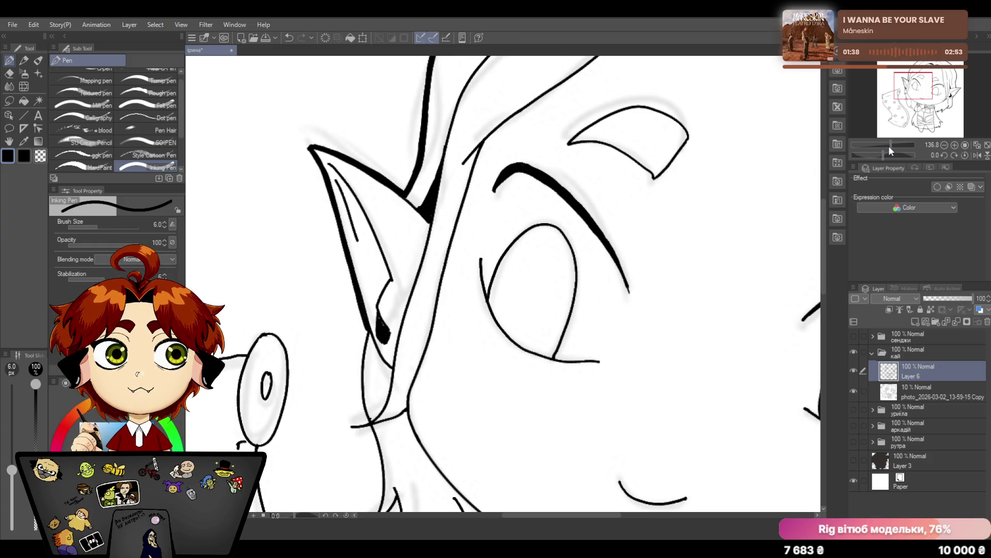
drag(888, 146, 887, 147)
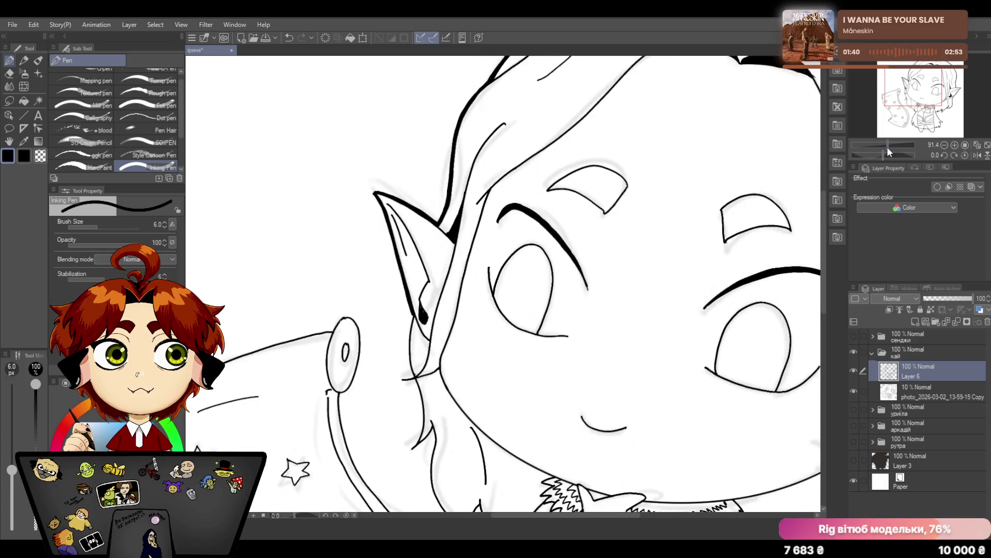
Delete the 10% photo reference layer so it no longer shows under the lineart
click(938, 390)
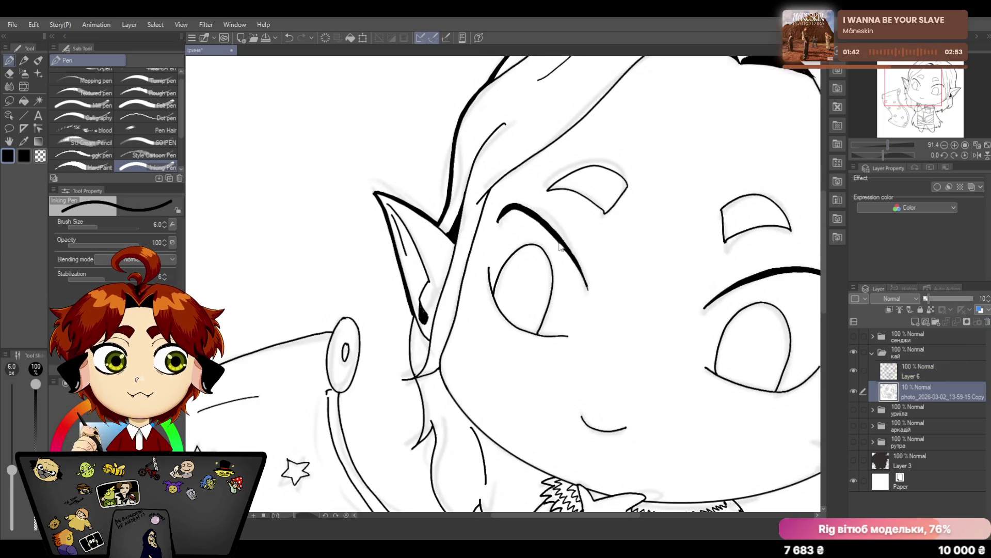
click(966, 322)
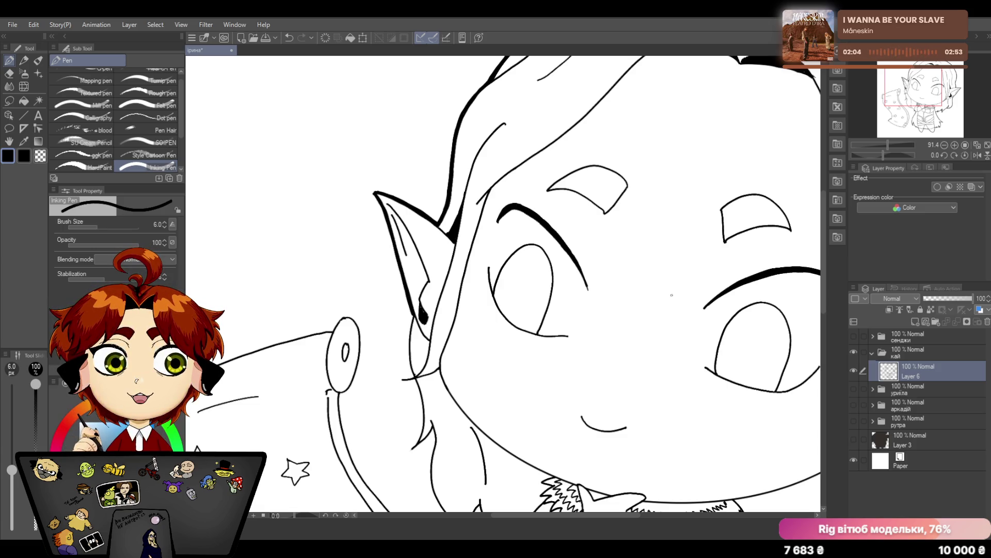
scroll(504, 284, down, 2)
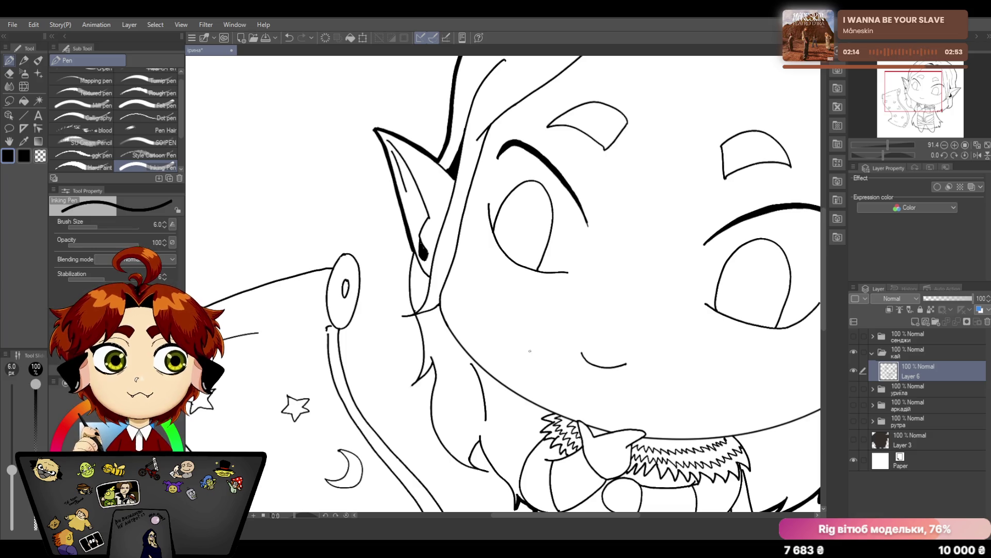
key(ctrl+plus)
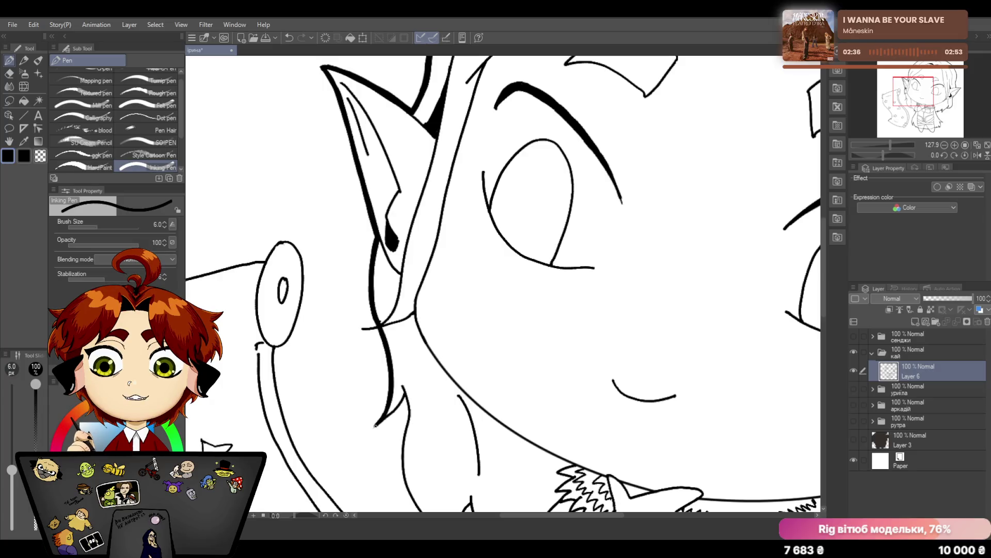
Thicken the hair strand line running beside the elf's cheek
drag(376, 425, 405, 394)
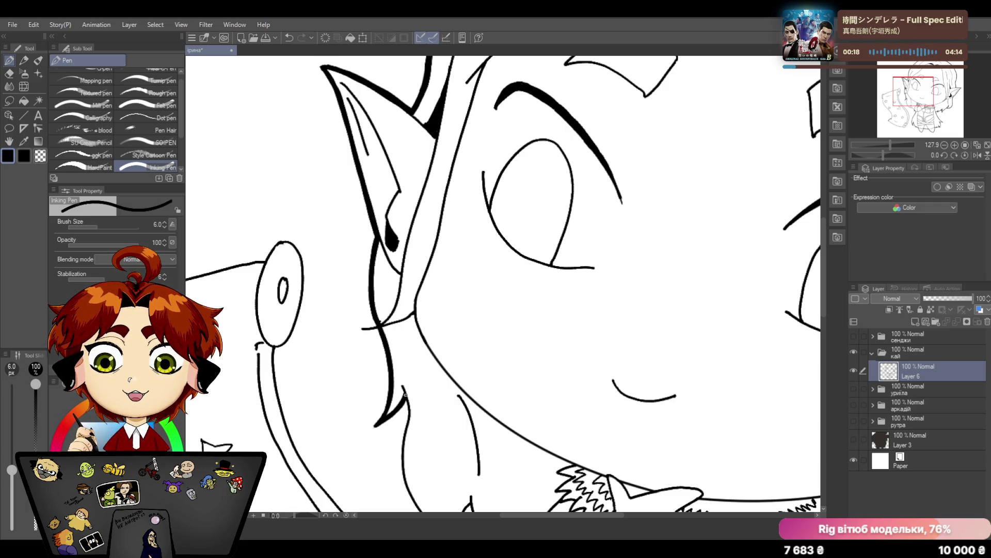
scroll(784, 298, down, 2)
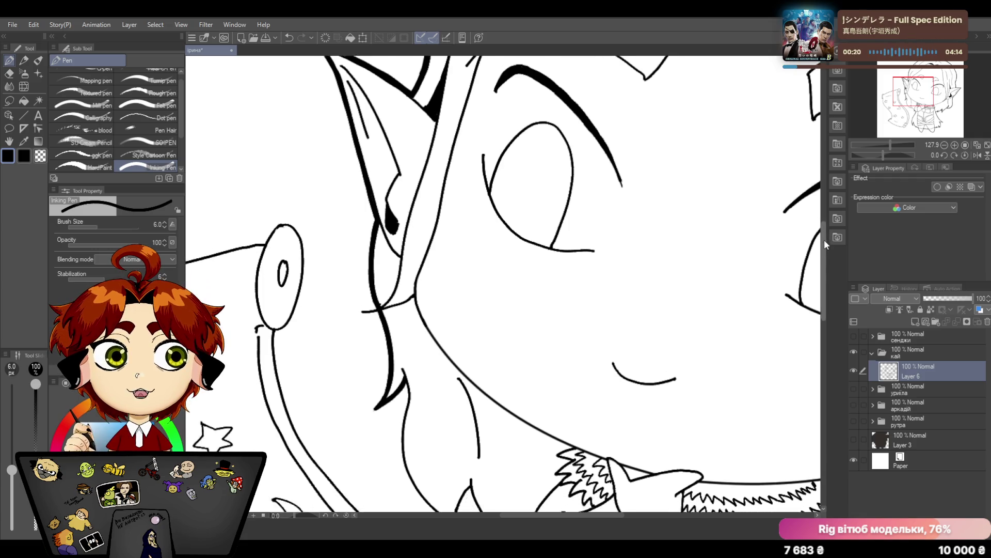
scroll(784, 298, down, 2)
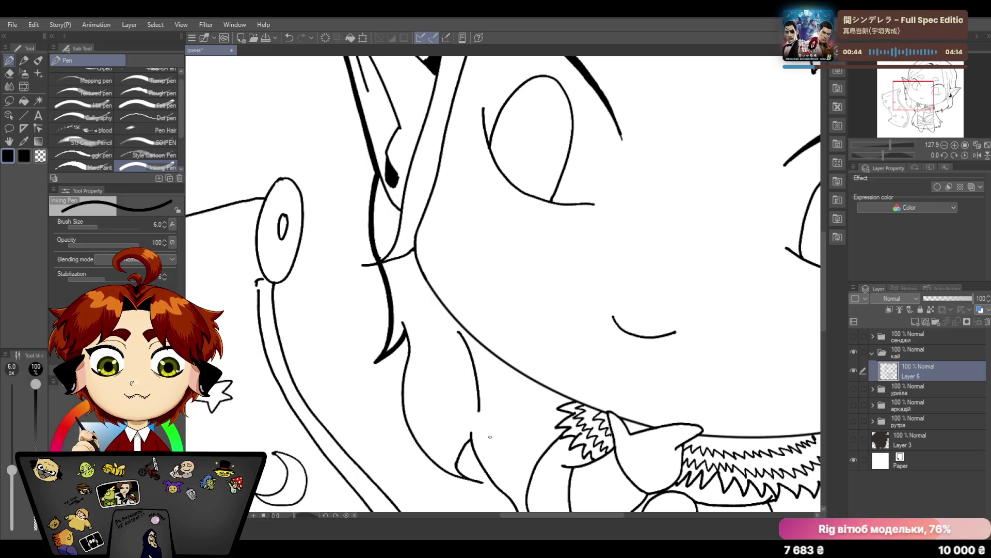
scroll(489, 436, down, 2)
scroll(715, 339, down, 2)
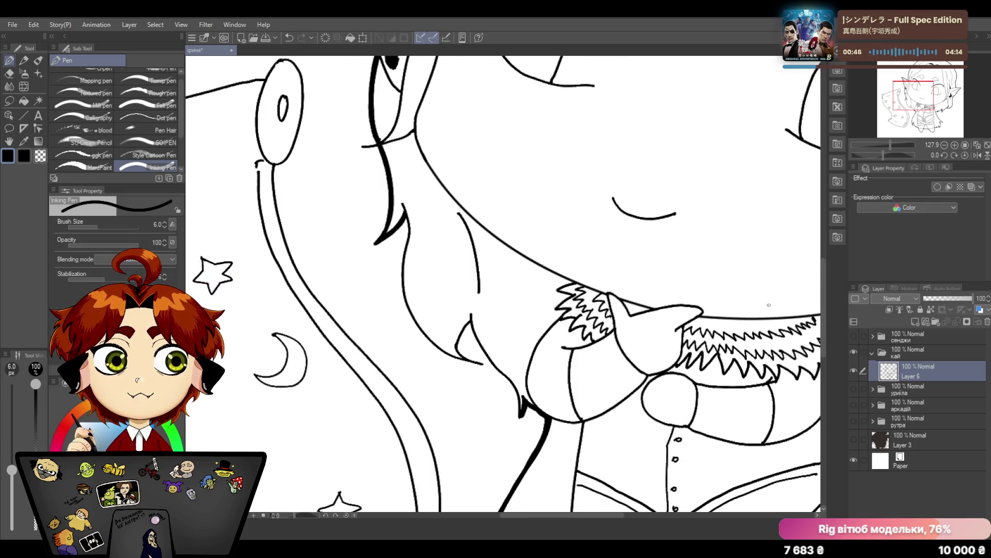
Build up the hair line near the collar with short strokes, undoing the too-thick long stroke
drag(407, 218, 402, 255)
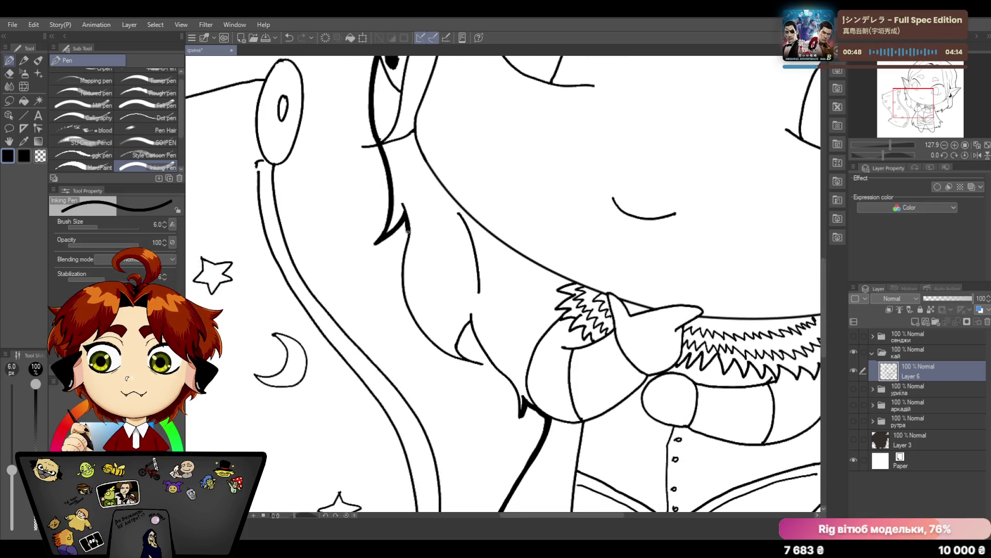
drag(407, 220, 405, 234)
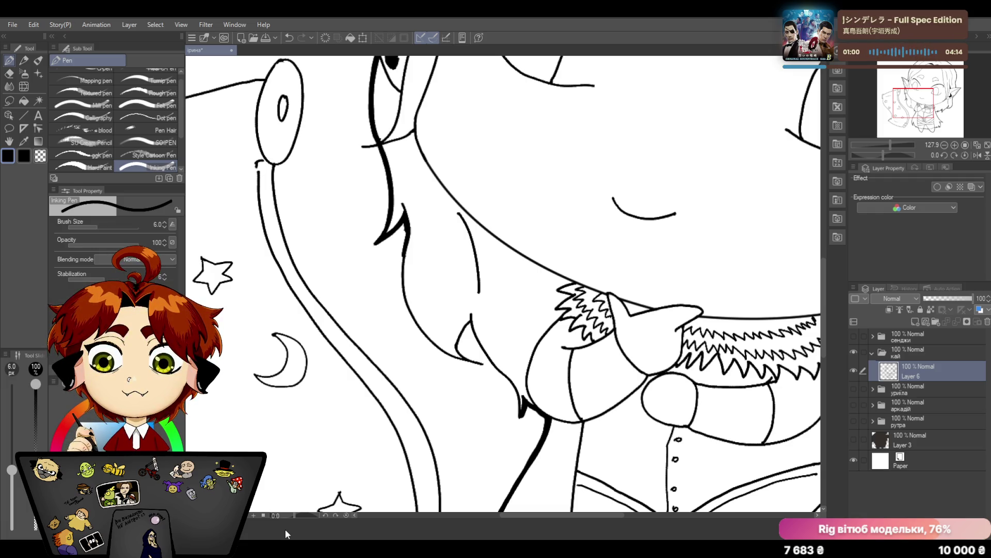
mouse_move(405, 224)
mouse_down()
mouse_move(408, 318)
mouse_move(462, 360)
mouse_up()
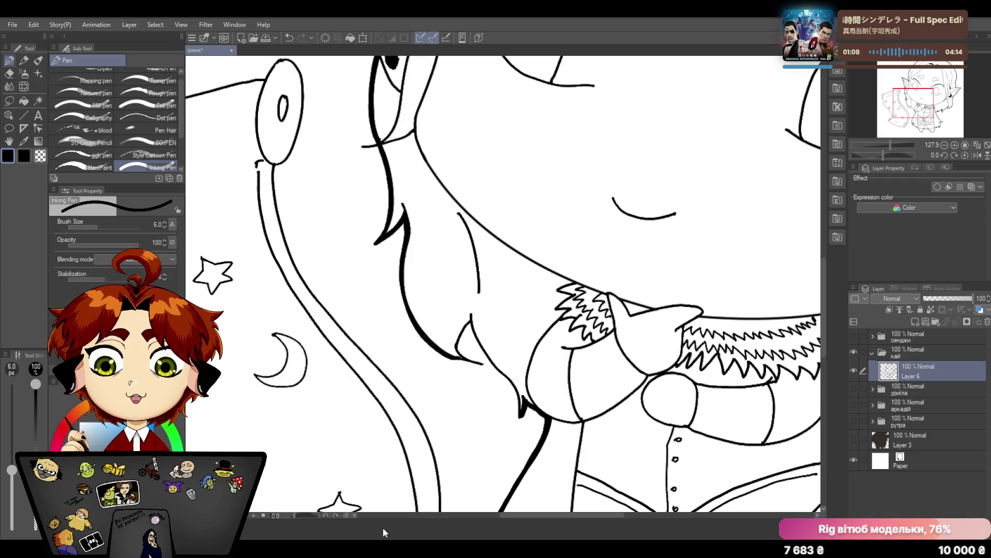
click(290, 38)
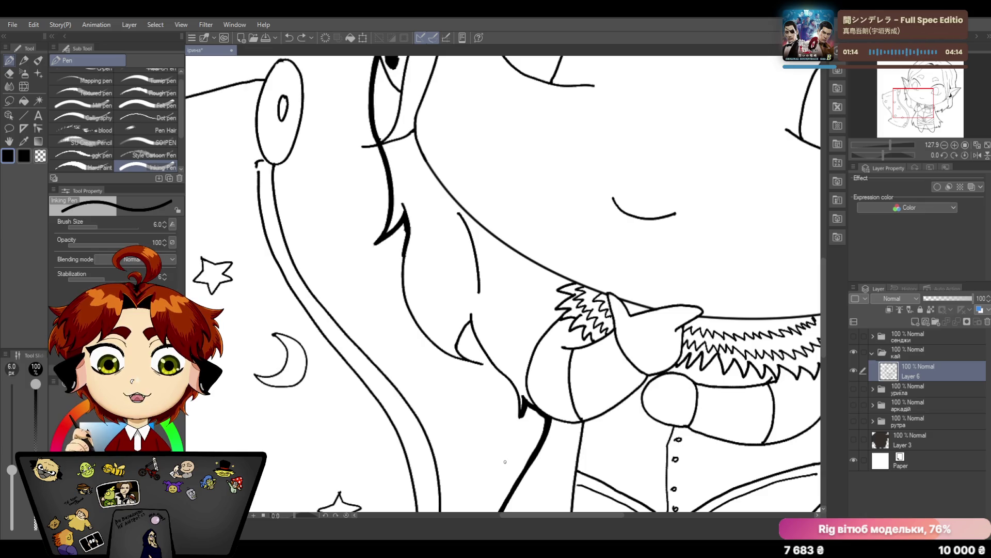
scroll(504, 286, down, 3)
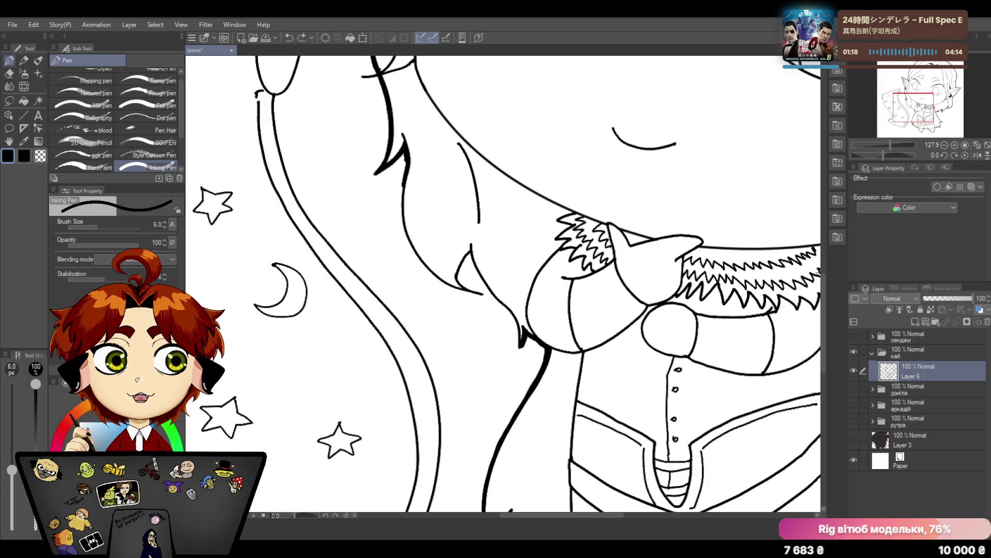
Ink a thick hair line down toward the collar and trim it, thickening the line beside the fur
drag(405, 155, 401, 224)
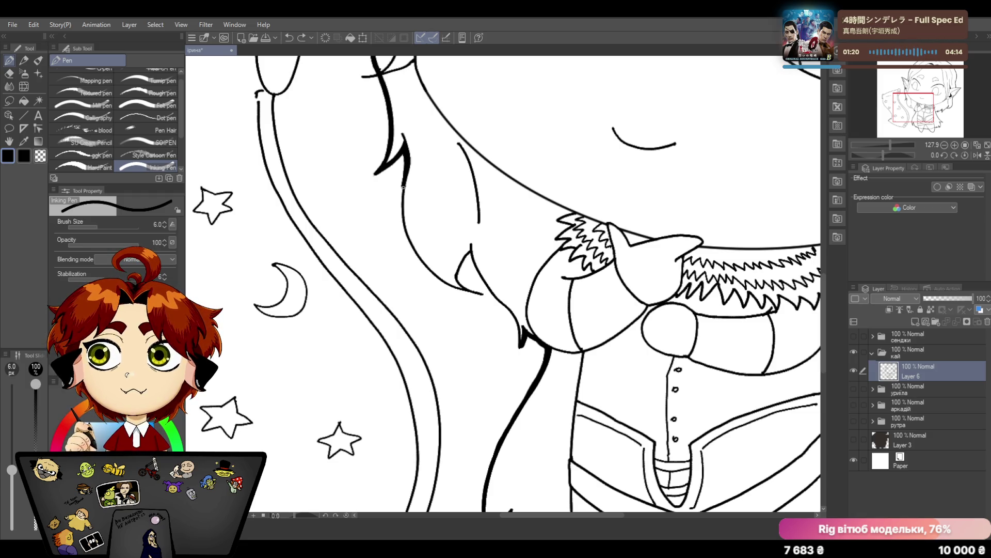
click(289, 37)
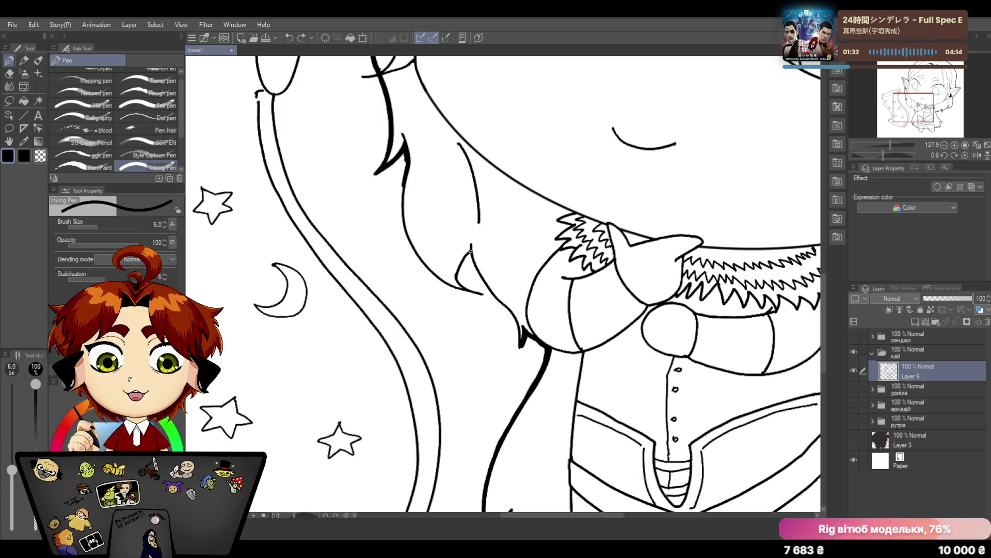
drag(470, 249, 519, 336)
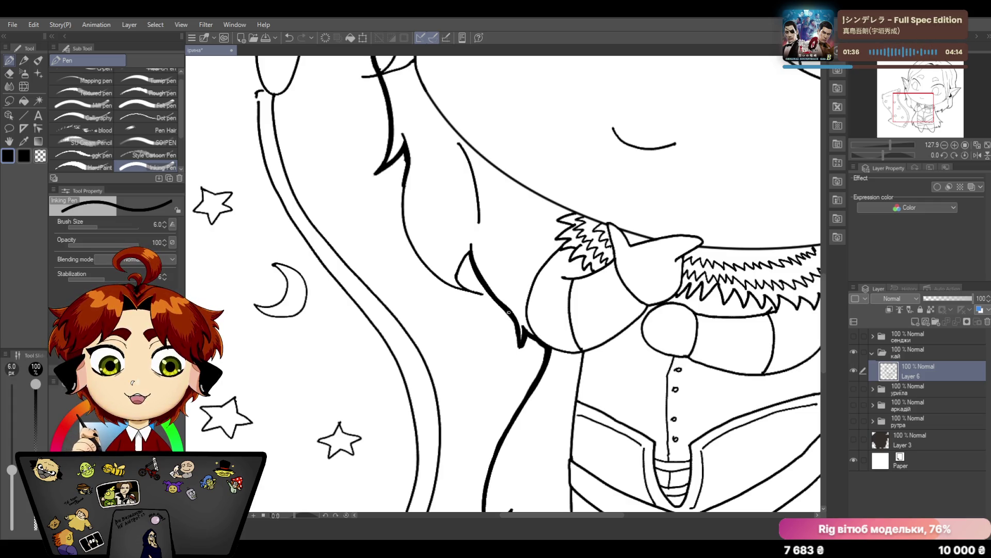
drag(518, 334, 521, 347)
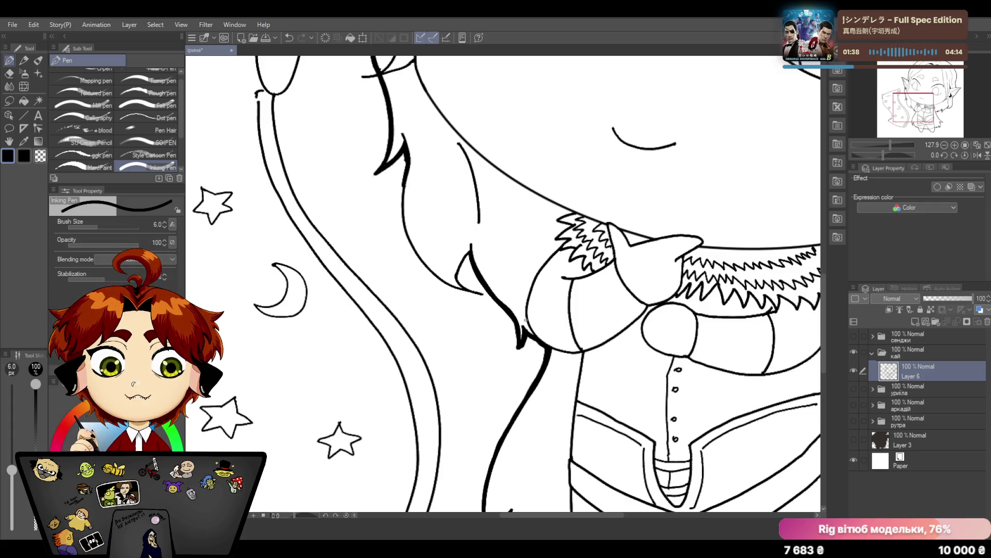
click(13, 74)
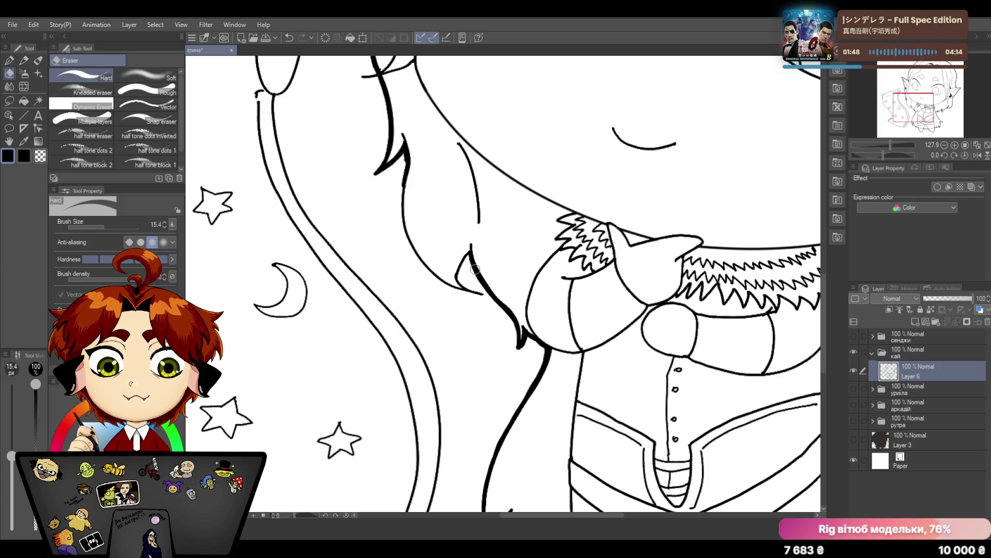
key(p)
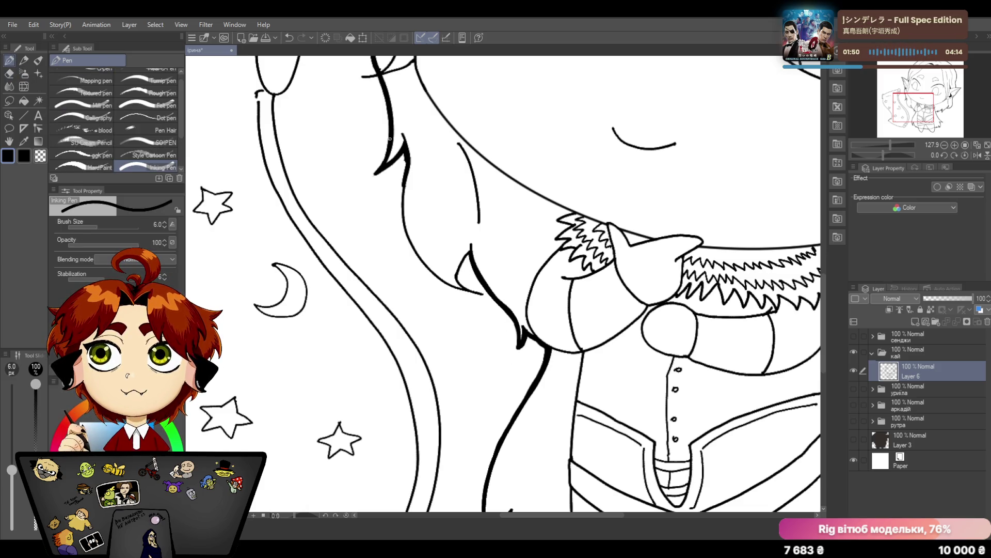
mouse_move(463, 255)
mouse_down()
mouse_move(459, 279)
mouse_move(480, 294)
mouse_up()
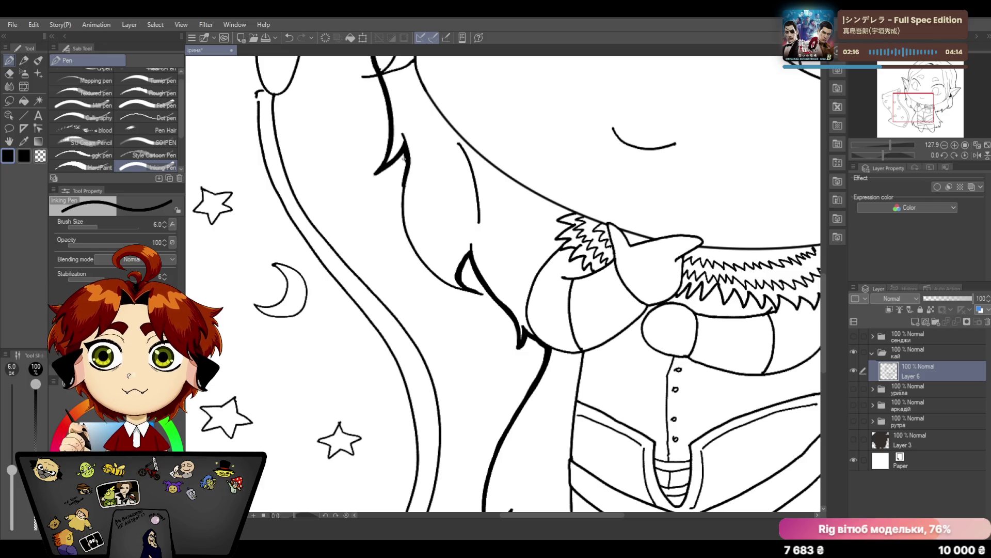
Redraw the upper hair line further down toward the collar, erasing and redoing until it tapers cleanly
mouse_move(404, 152)
mouse_down()
mouse_move(401, 214)
mouse_move(423, 267)
mouse_move(465, 291)
mouse_up()
click(289, 37)
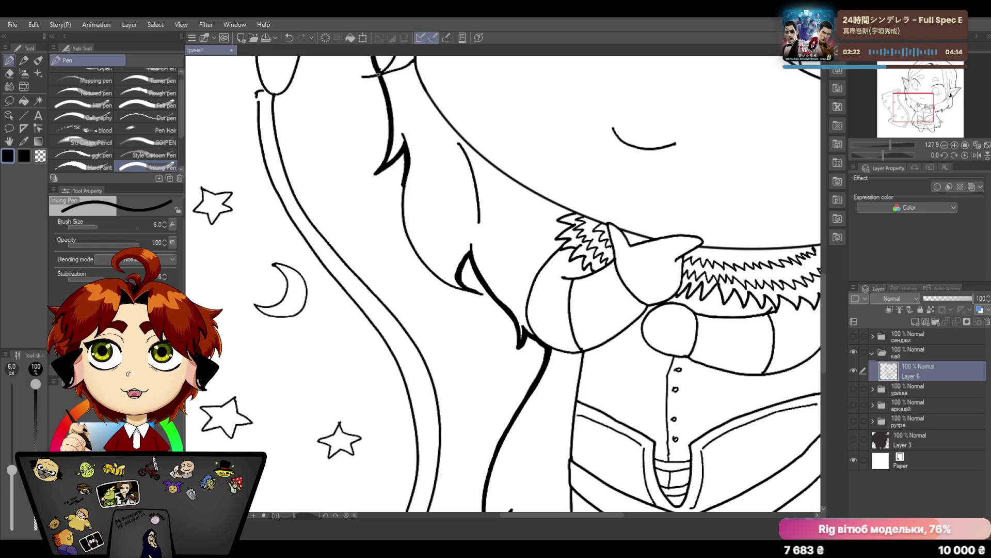
key(e)
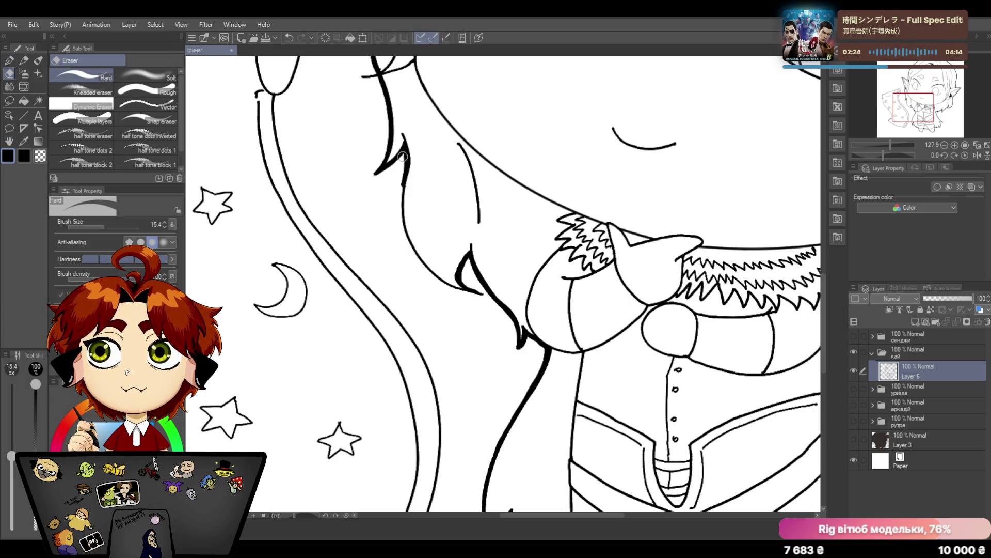
click(11, 60)
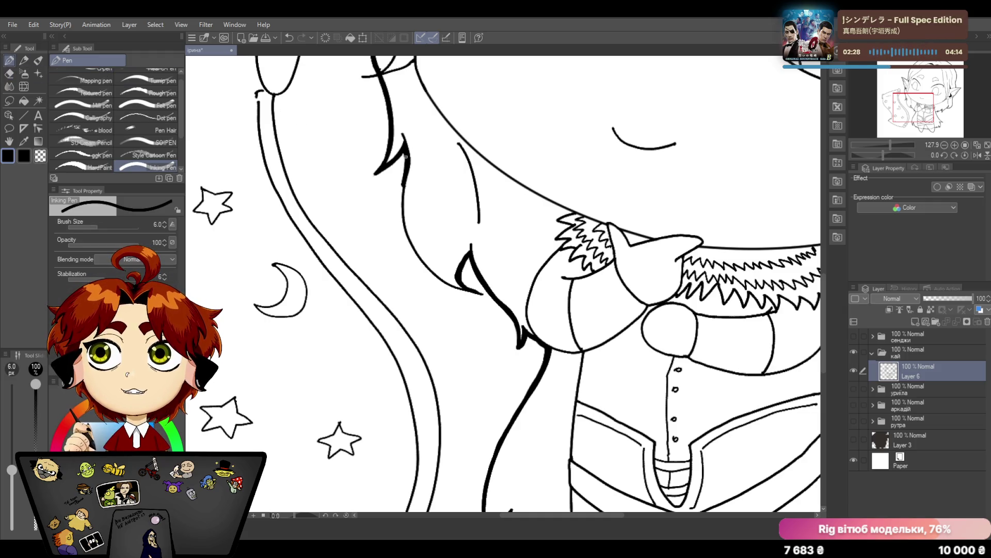
mouse_move(404, 155)
mouse_down()
mouse_move(401, 211)
mouse_move(419, 256)
mouse_move(445, 285)
mouse_move(482, 295)
mouse_up()
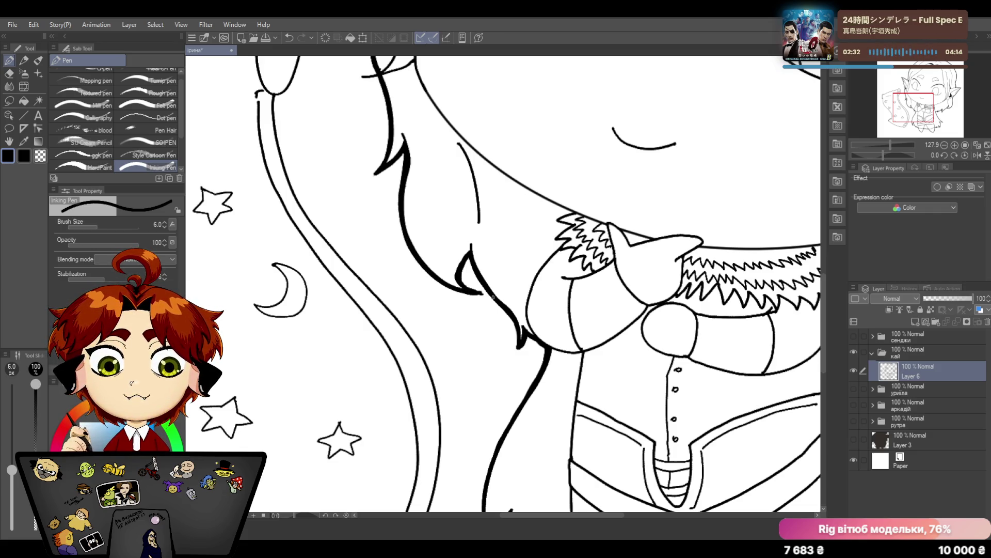
key(e)
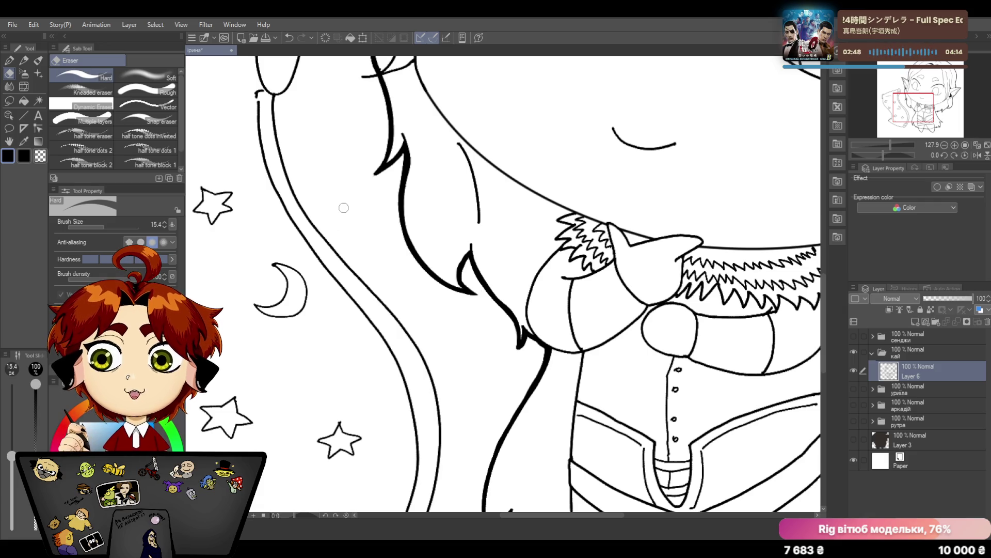
key(p)
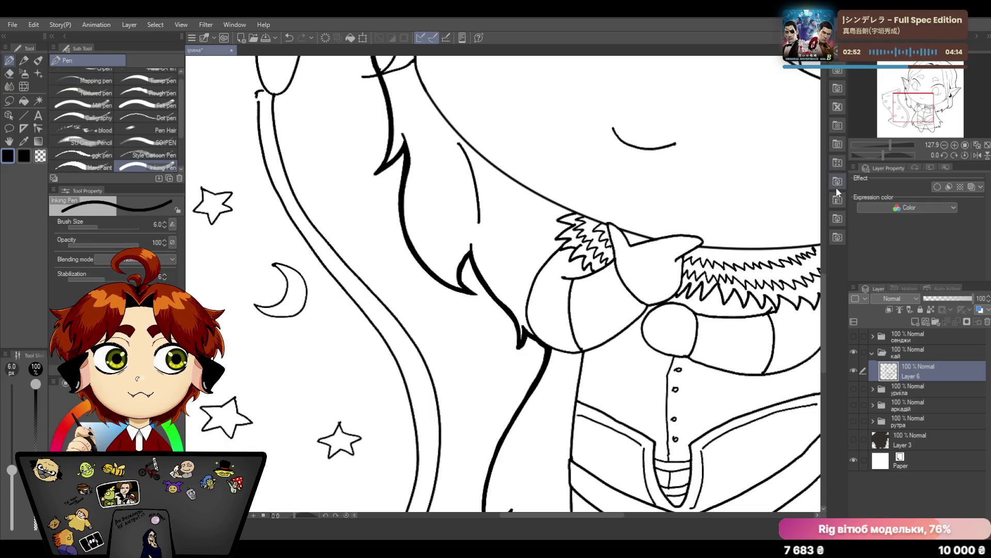
drag(889, 148, 888, 146)
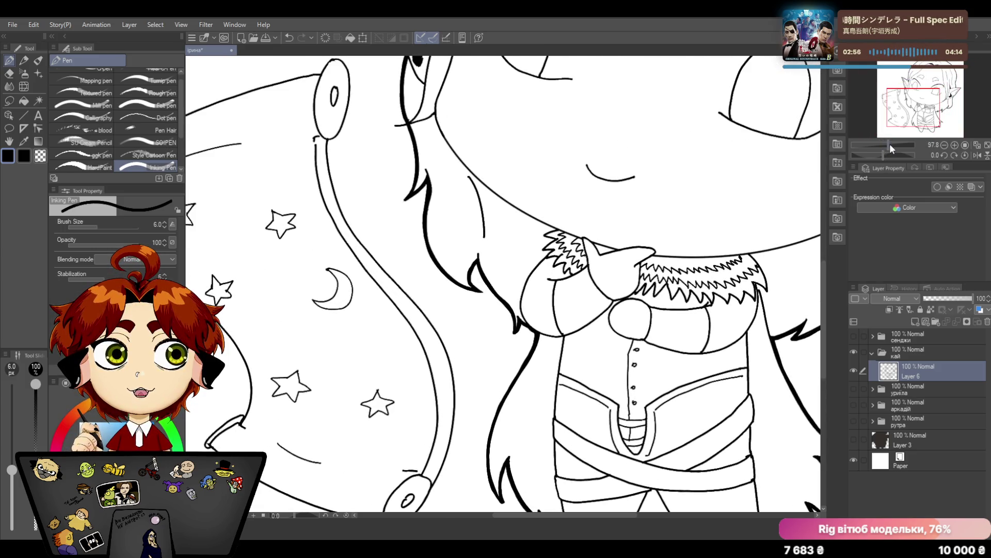
Thicken the top arc of the oval ring at the scroll's upper end, trimming excess with the eraser
drag(588, 514, 561, 515)
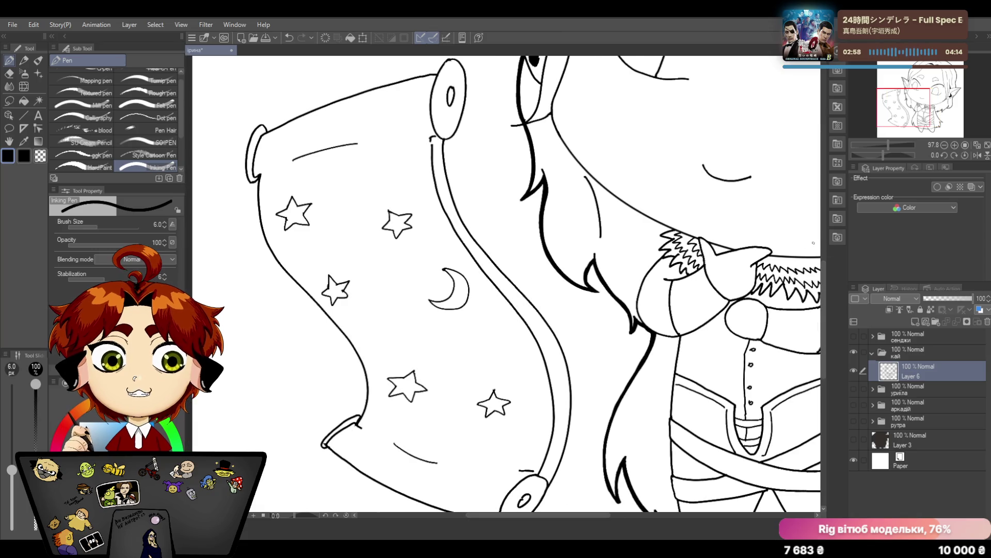
drag(824, 263, 827, 230)
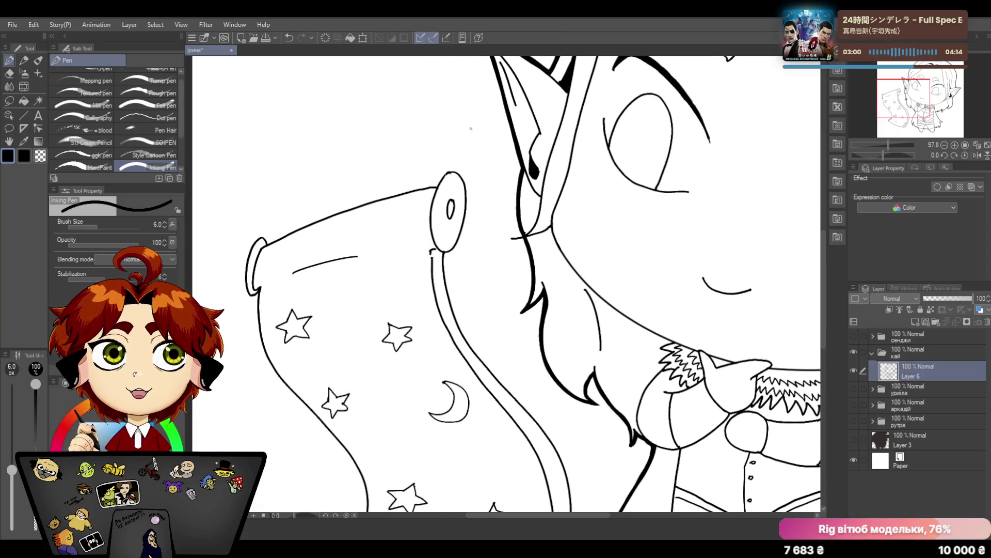
drag(436, 188, 443, 176)
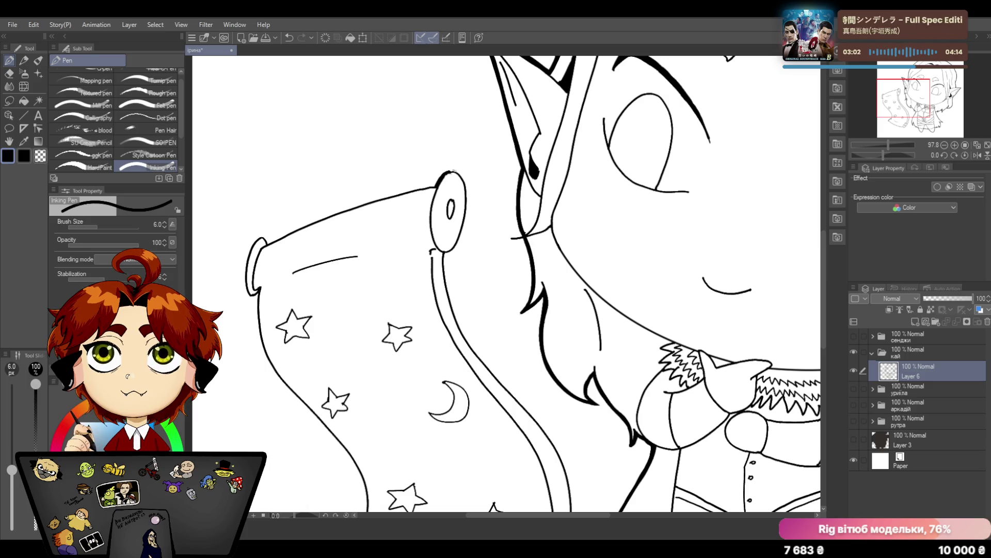
key(e)
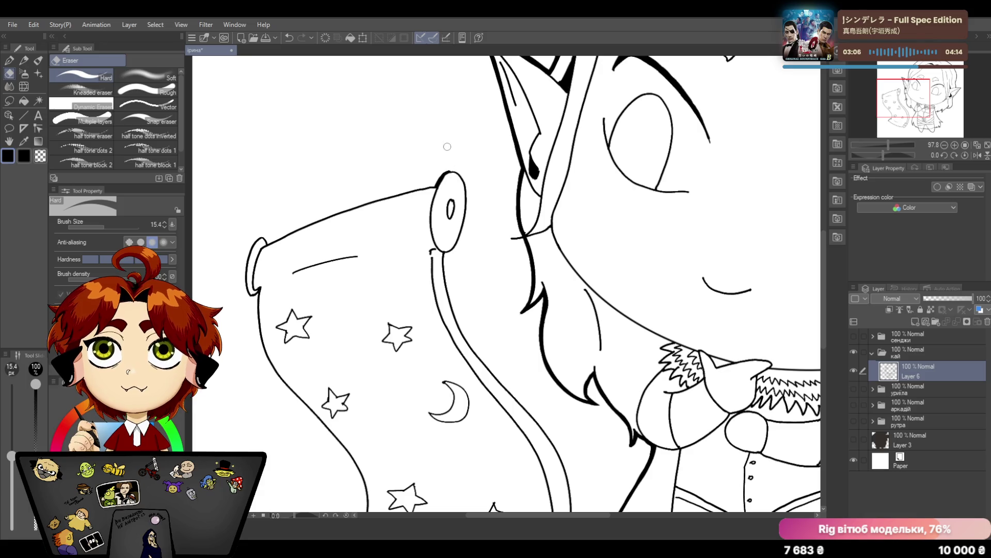
click(10, 62)
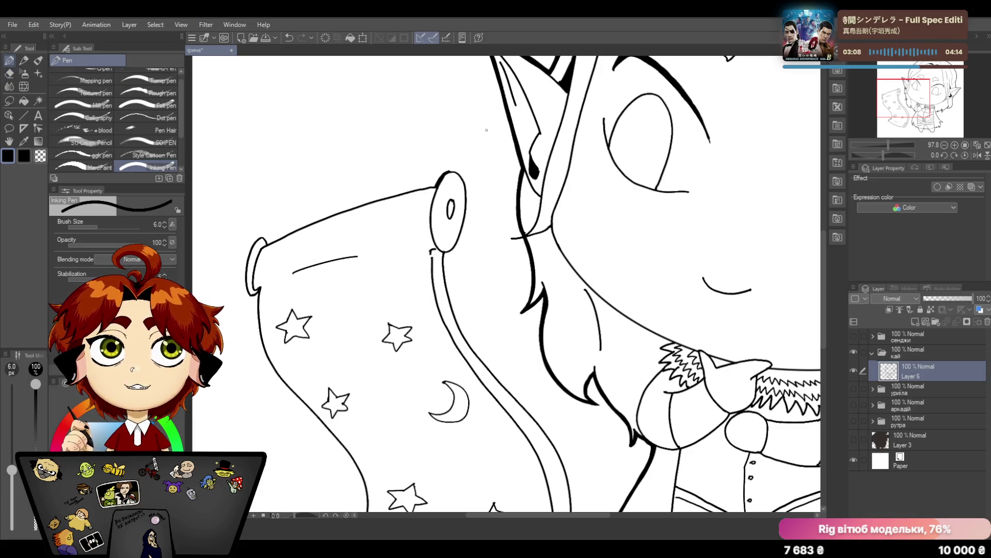
mouse_move(435, 188)
mouse_down()
mouse_move(459, 170)
mouse_move(467, 186)
mouse_move(459, 246)
mouse_move(446, 254)
mouse_up()
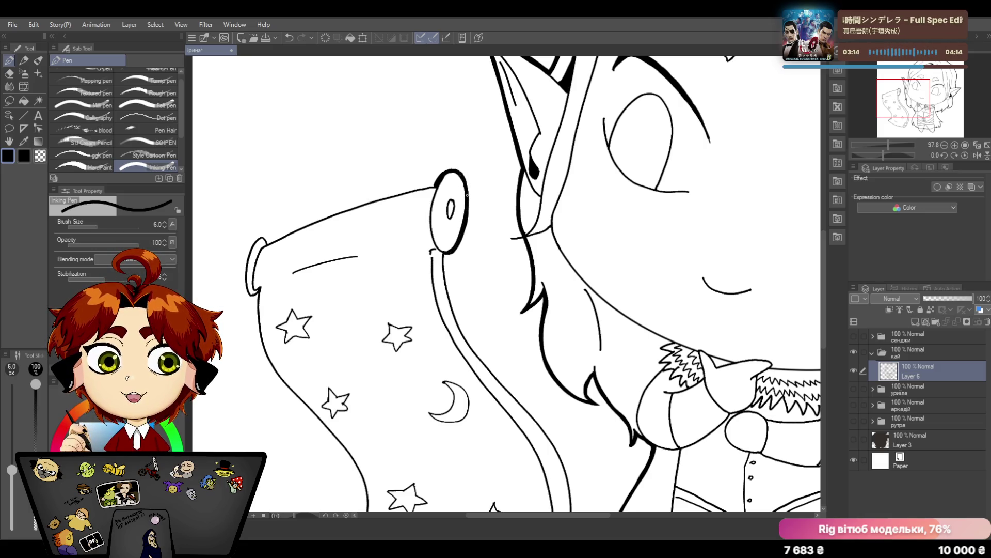
key(e)
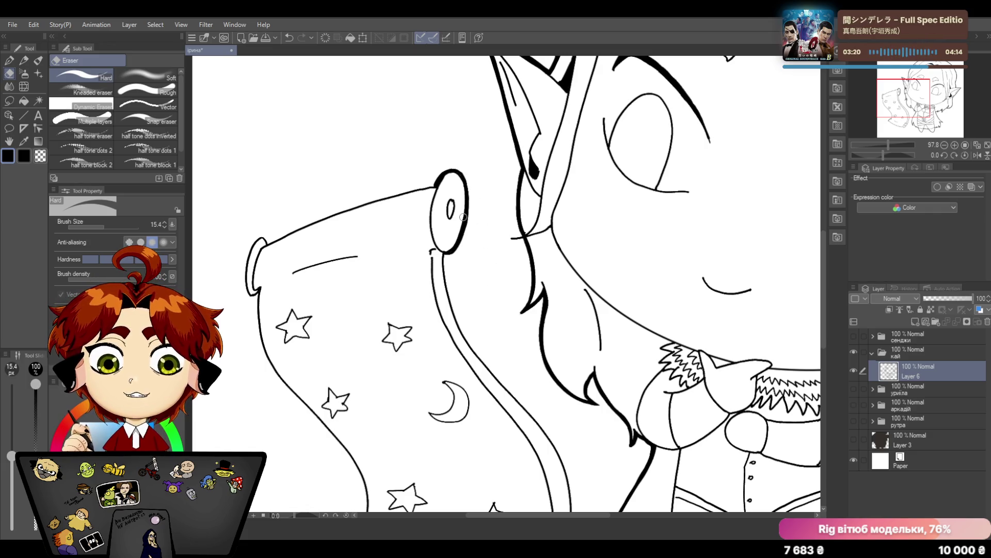
click(13, 61)
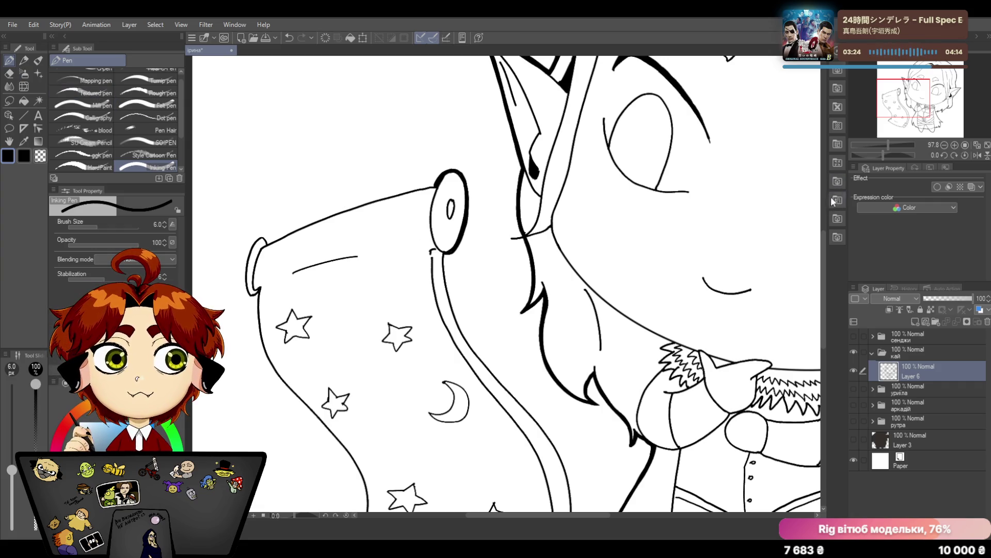
scroll(824, 231, down, 2)
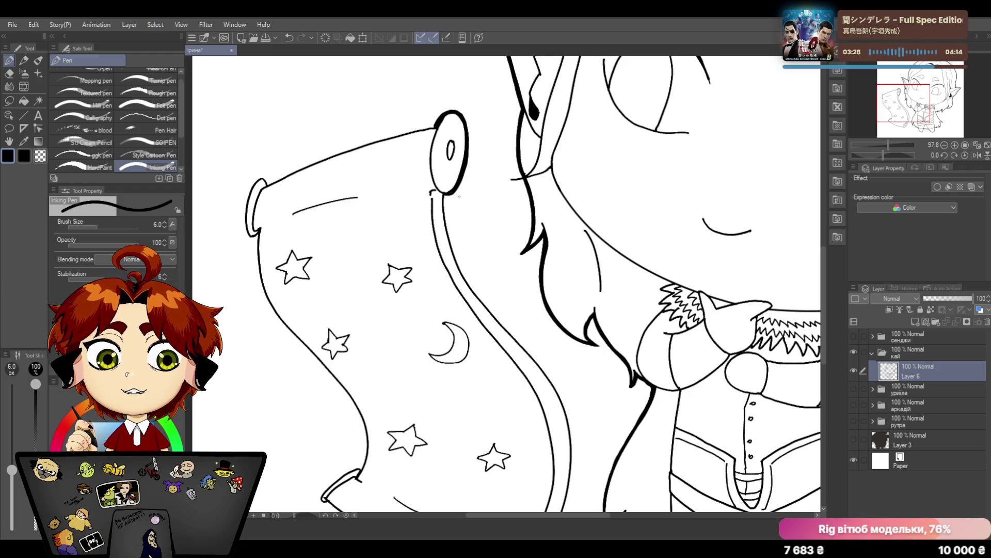
Ink a thicker line along the scroll's inner rolled edge and down the rod beside it
drag(443, 196, 465, 273)
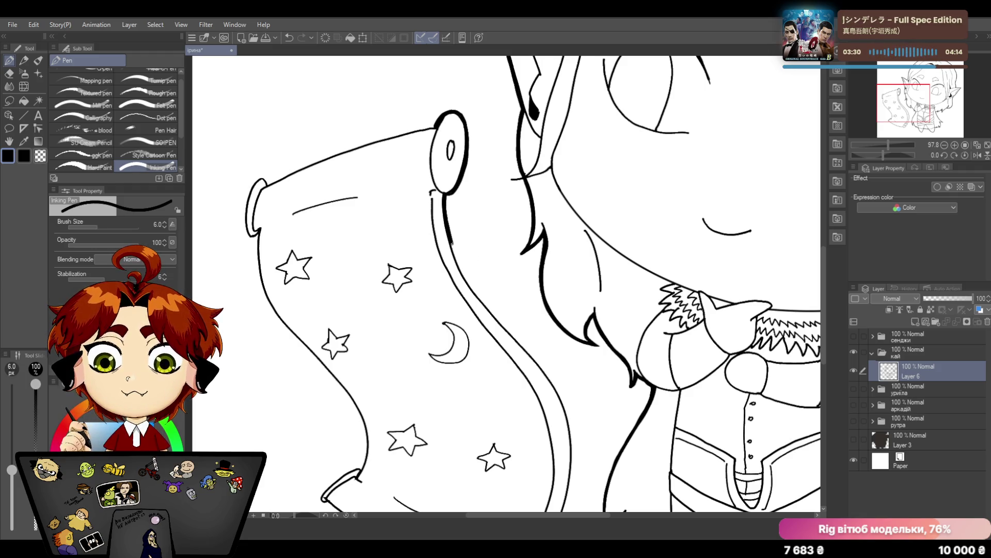
click(290, 36)
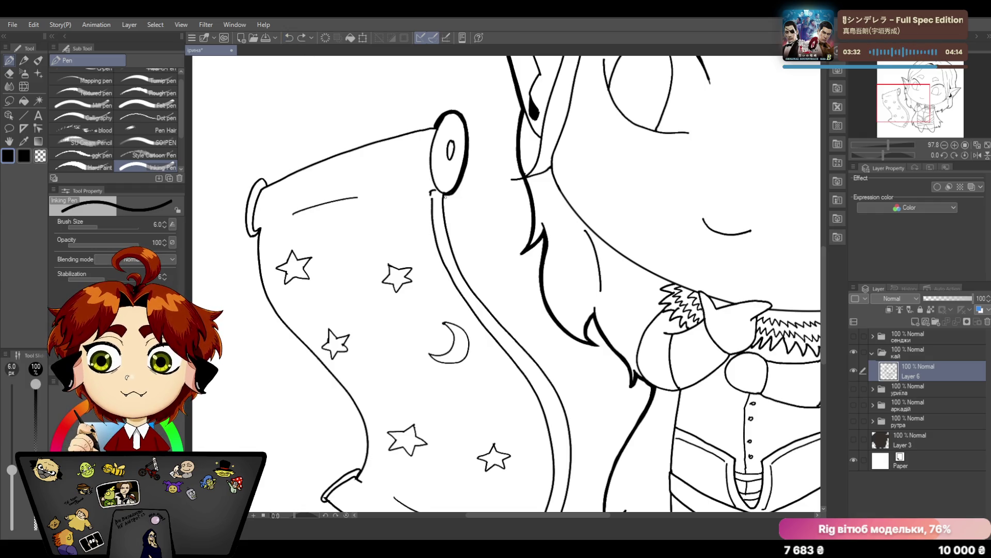
mouse_move(443, 198)
mouse_down()
mouse_move(480, 301)
mouse_move(507, 331)
mouse_up()
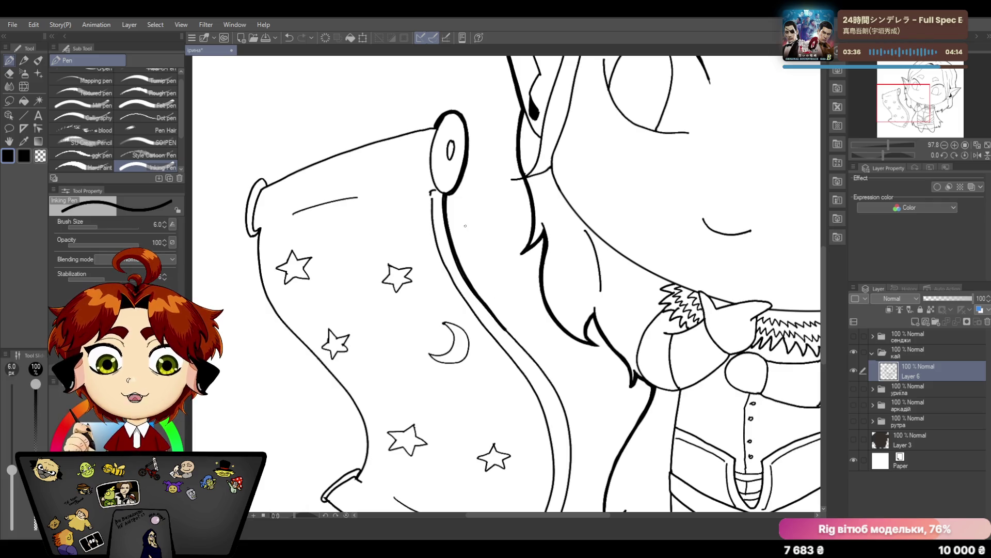
scroll(823, 262, down, 3)
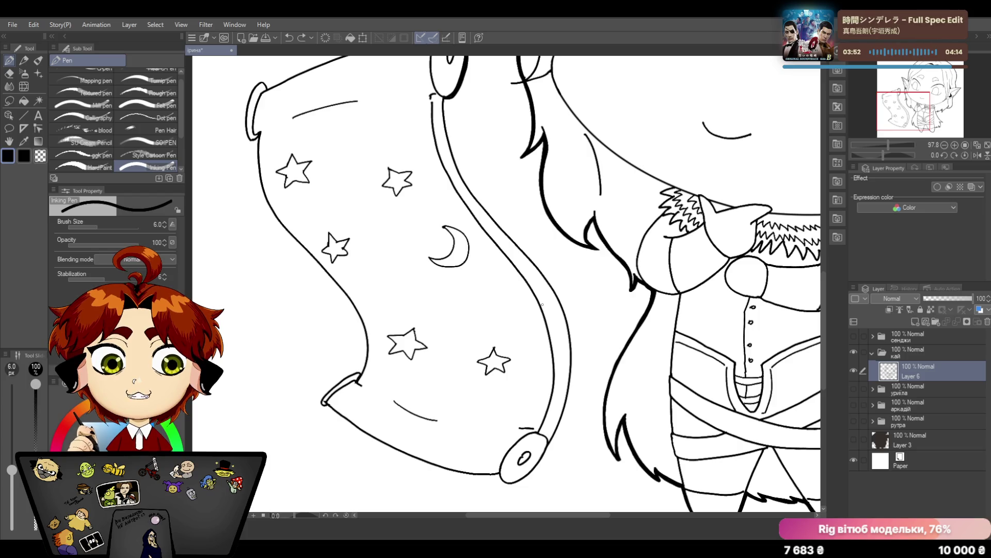
mouse_move(445, 98)
mouse_down()
mouse_move(462, 173)
mouse_move(555, 287)
mouse_move(574, 360)
mouse_up()
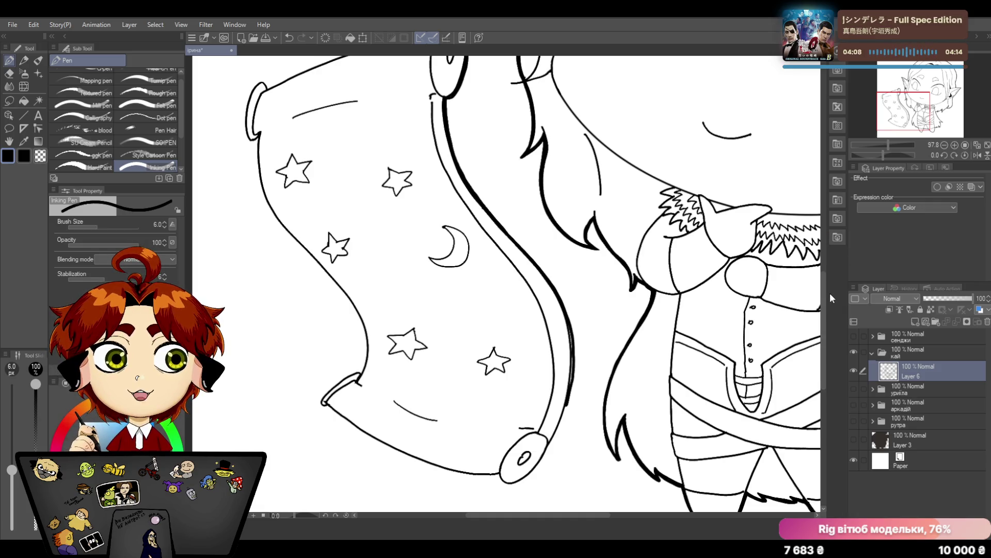
drag(825, 295, 824, 316)
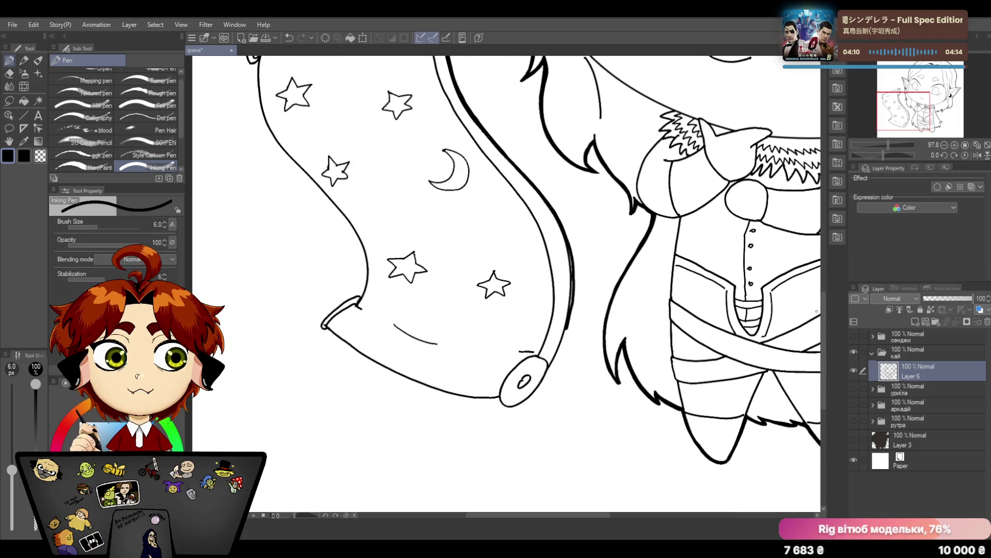
Thicken the scroll's right edge down to the bottom ring and its lower-right corner, trimming heavy spots
mouse_move(572, 276)
mouse_down()
mouse_move(567, 334)
mouse_move(530, 395)
mouse_up()
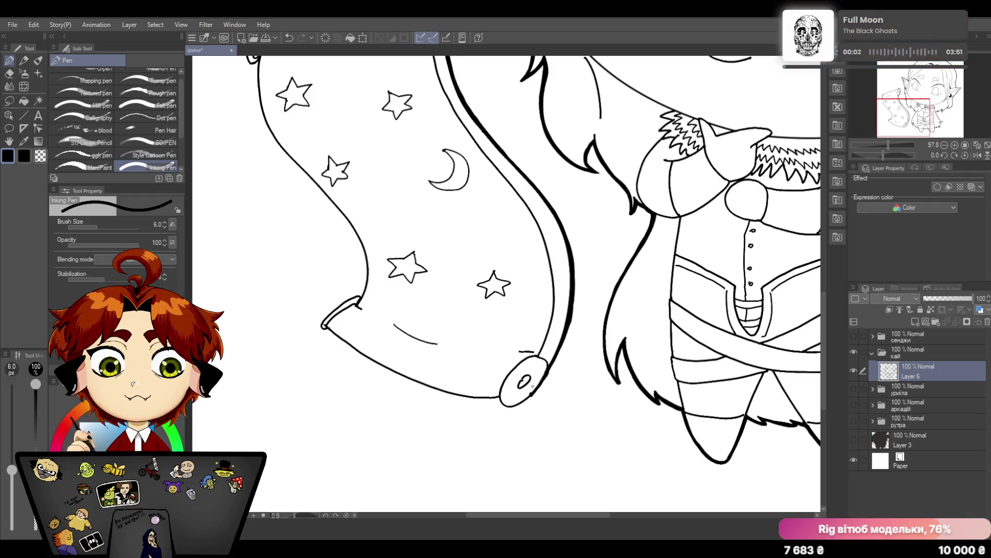
click(289, 38)
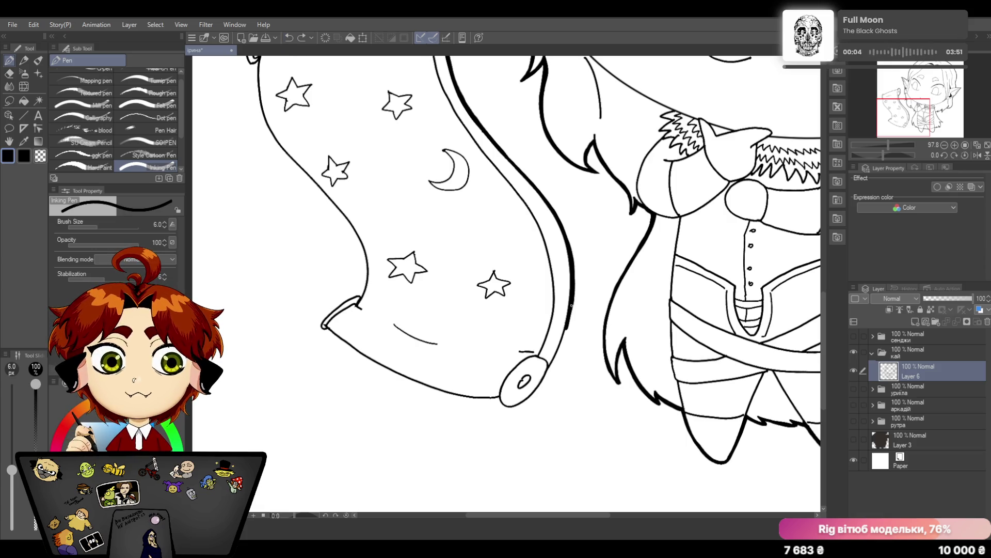
drag(572, 310, 547, 372)
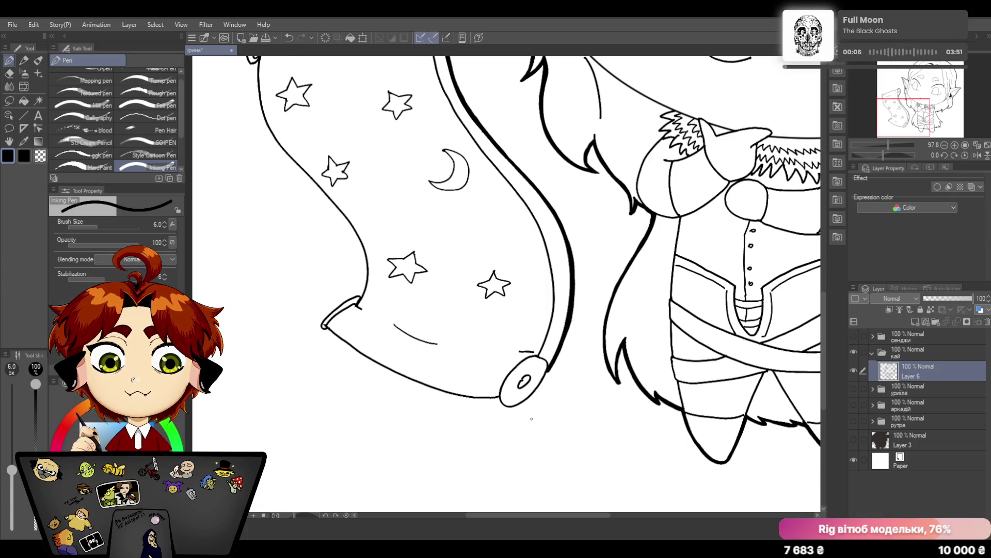
key(e)
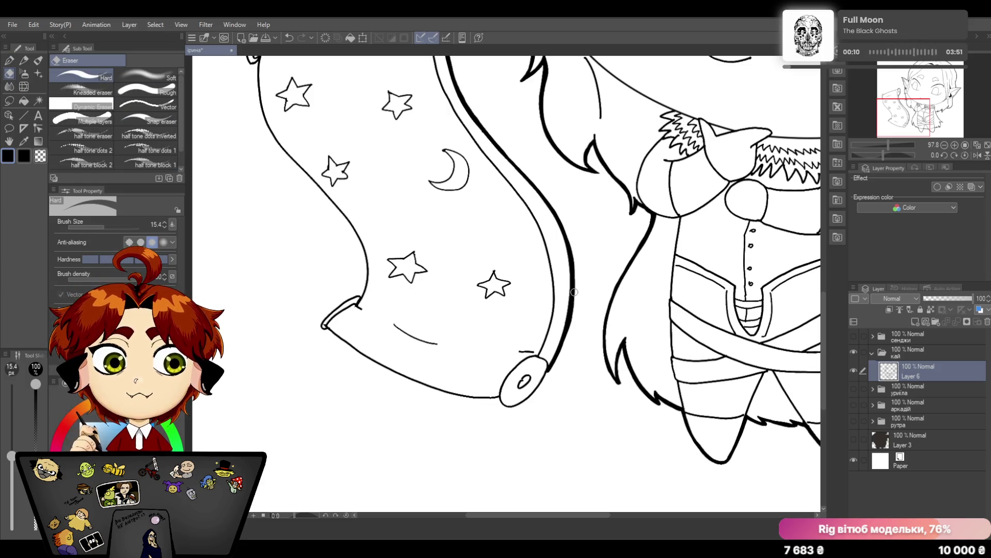
drag(573, 252, 565, 344)
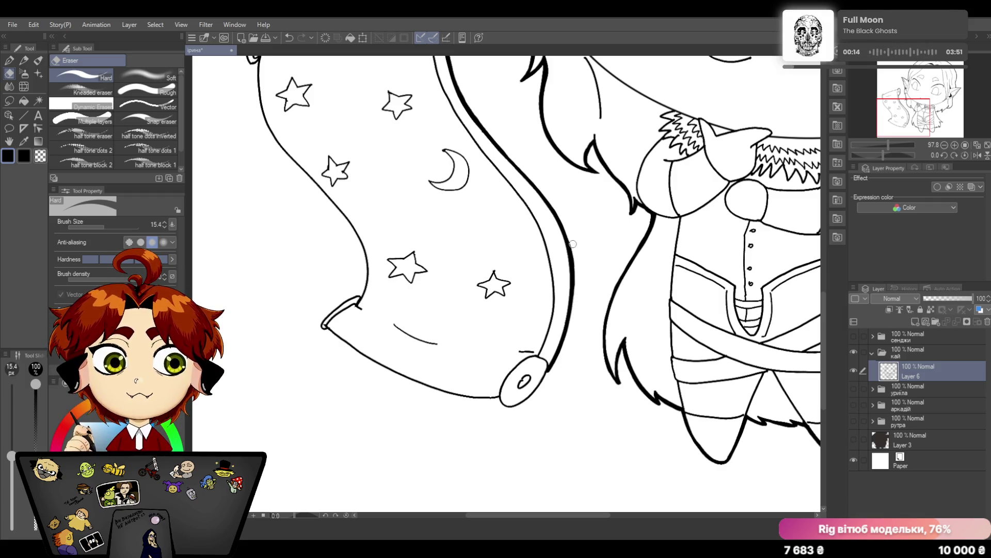
click(8, 62)
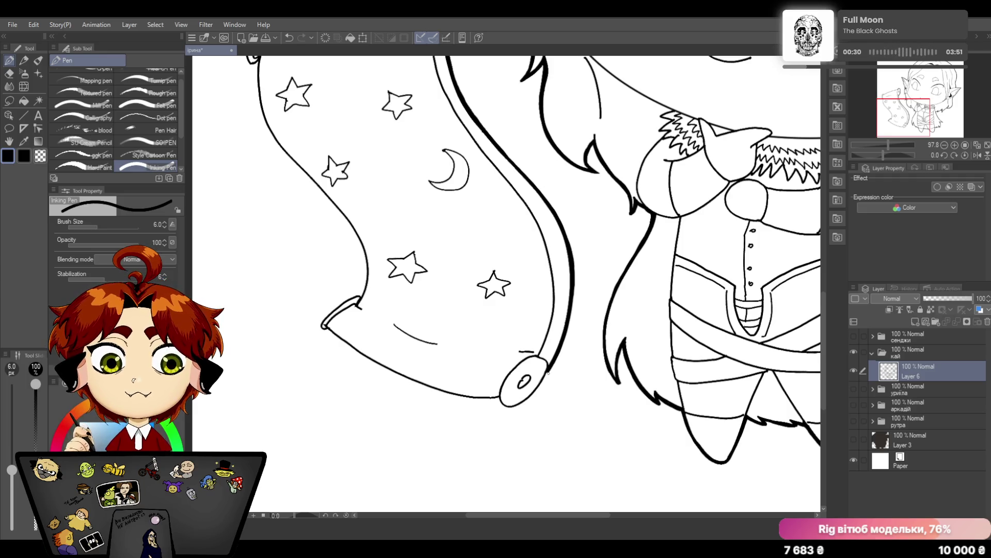
mouse_move(549, 370)
mouse_down()
mouse_move(521, 404)
mouse_move(502, 409)
mouse_move(499, 399)
mouse_up()
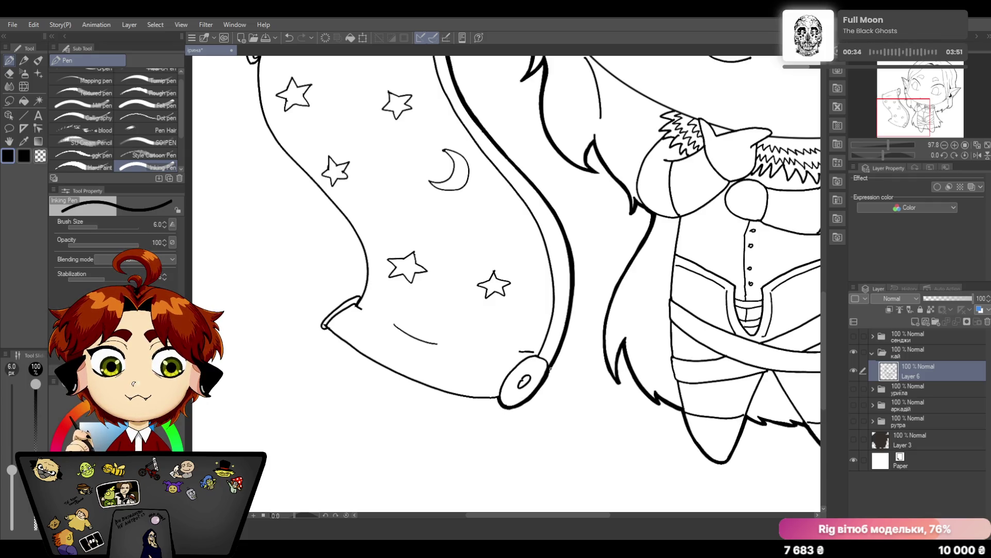
click(10, 73)
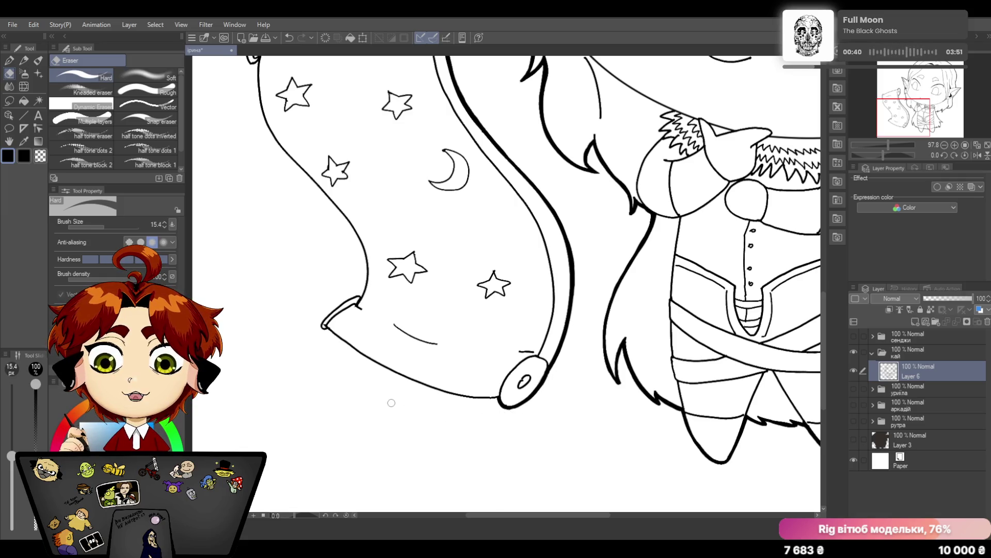
key(p)
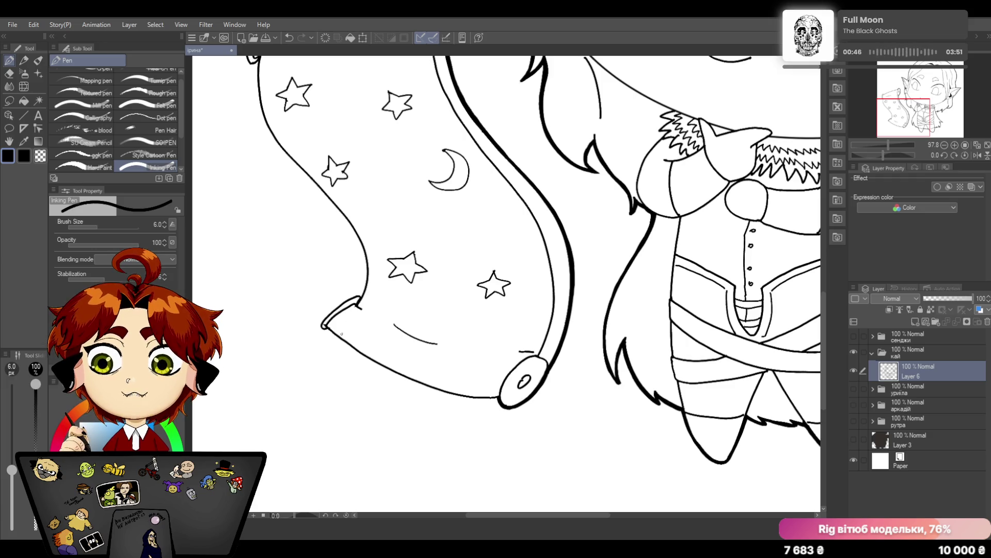
key(e)
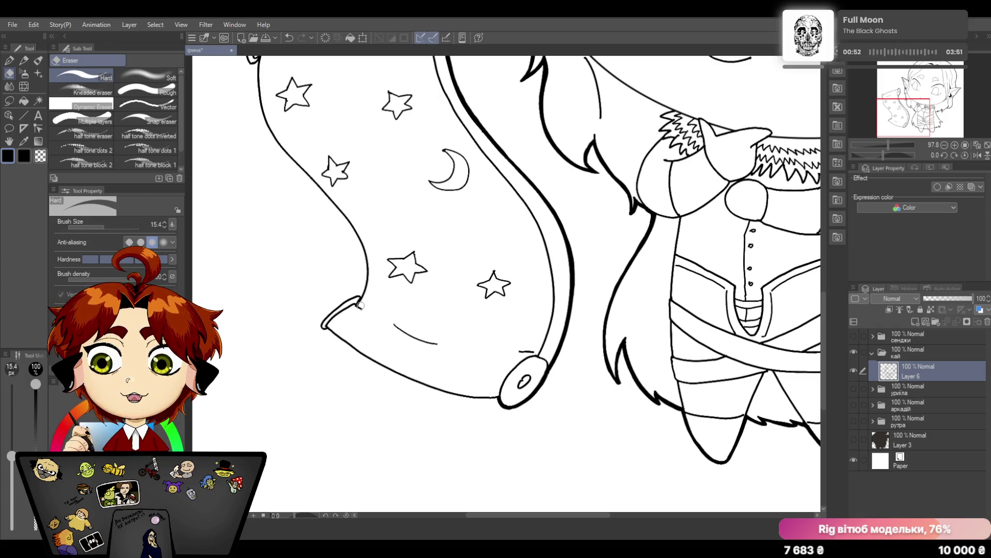
click(12, 62)
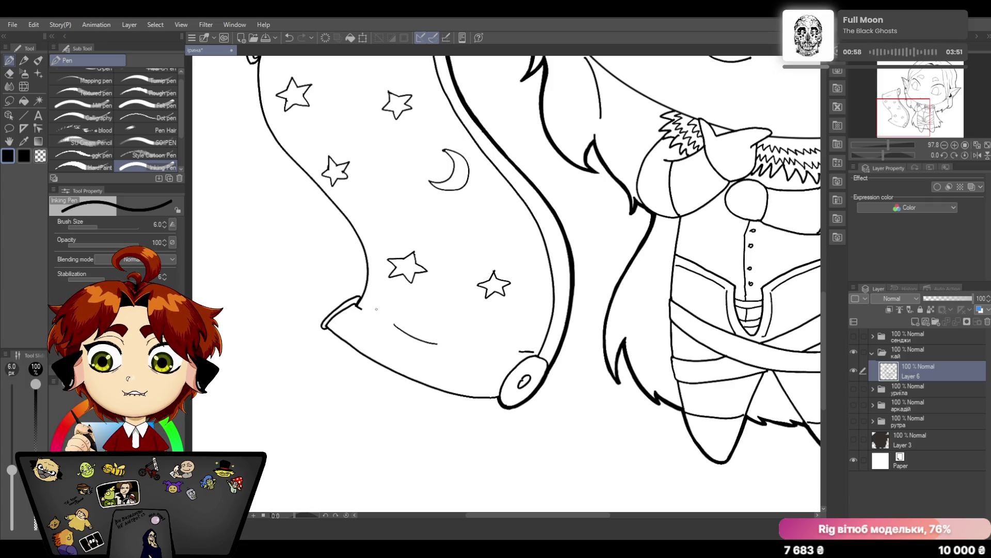
Thicken the scroll's lower edge and left edge lines, redoing the lower-edge and corner strokes
drag(326, 328, 410, 377)
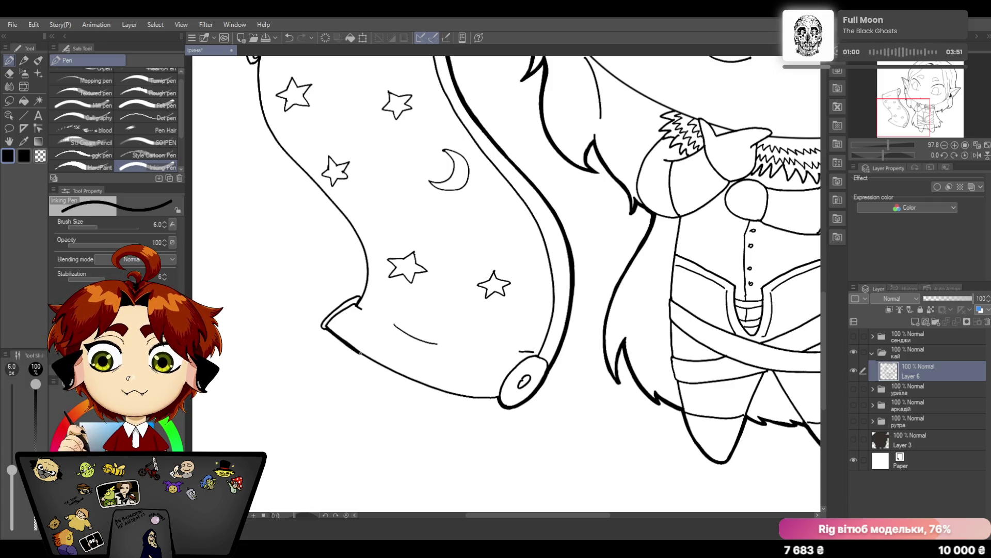
click(289, 38)
mouse_move(325, 328)
mouse_down()
mouse_move(437, 391)
mouse_move(498, 400)
mouse_up()
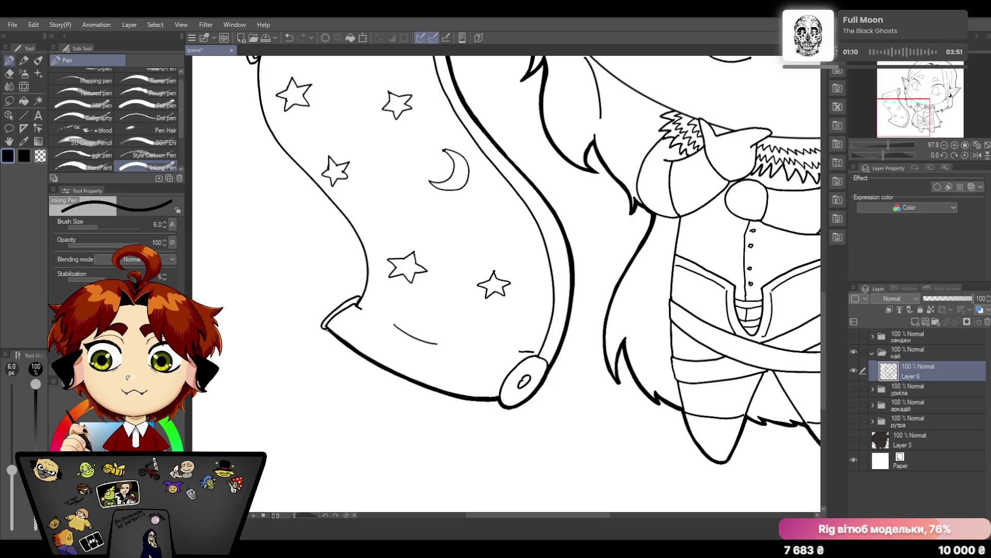
mouse_move(327, 332)
mouse_down()
mouse_move(320, 325)
mouse_move(331, 312)
mouse_move(321, 322)
mouse_move(362, 294)
mouse_up()
click(291, 35)
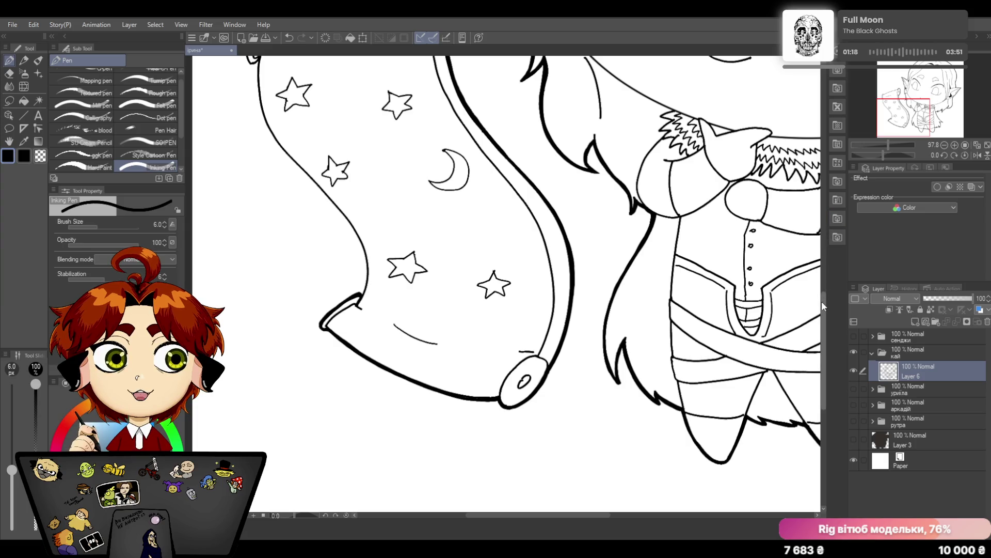
drag(822, 301, 822, 275)
mouse_move(257, 161)
mouse_down()
mouse_move(261, 215)
mouse_move(360, 345)
mouse_move(365, 399)
mouse_up()
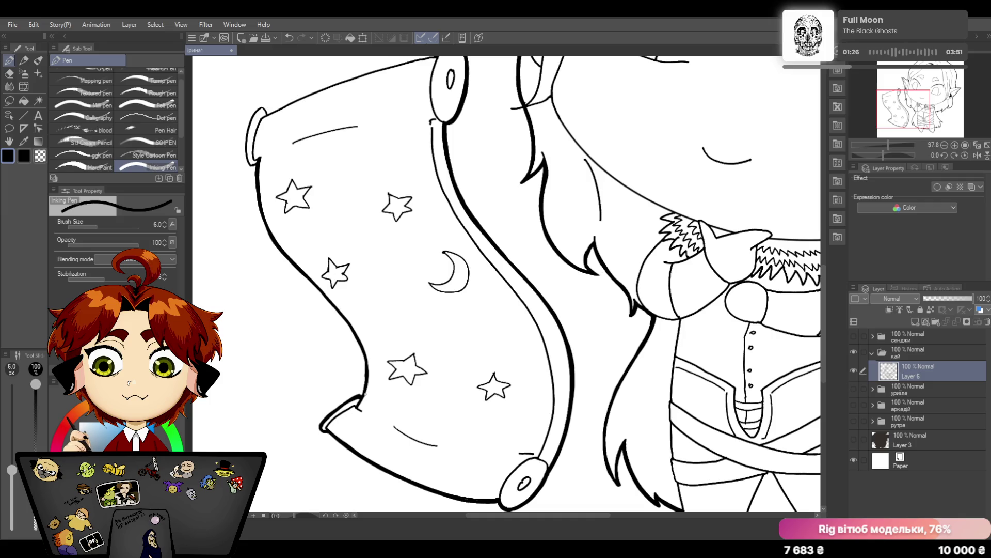
Thicken the bottom of the scroll's left edge, then pan to show the scroll's top and the face
drag(367, 353, 362, 398)
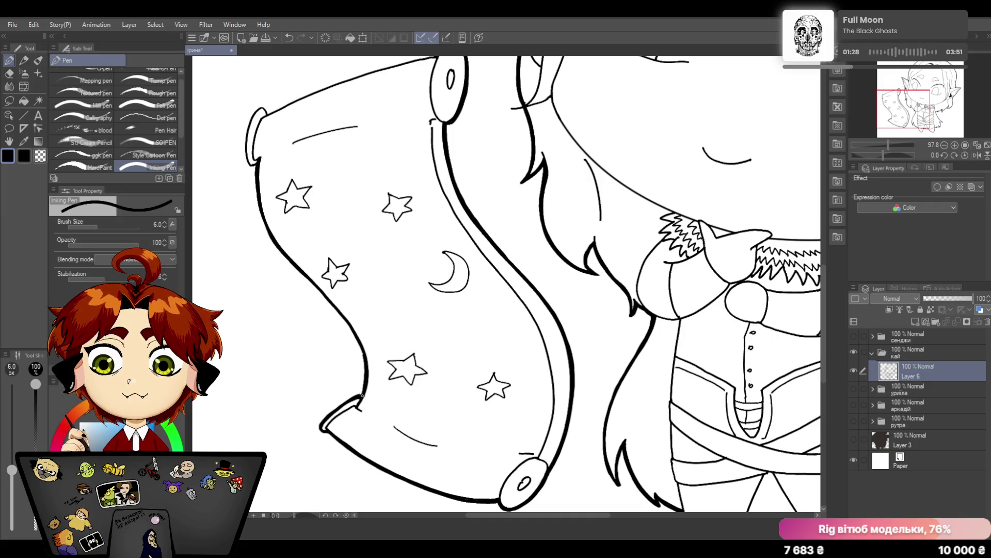
key(e)
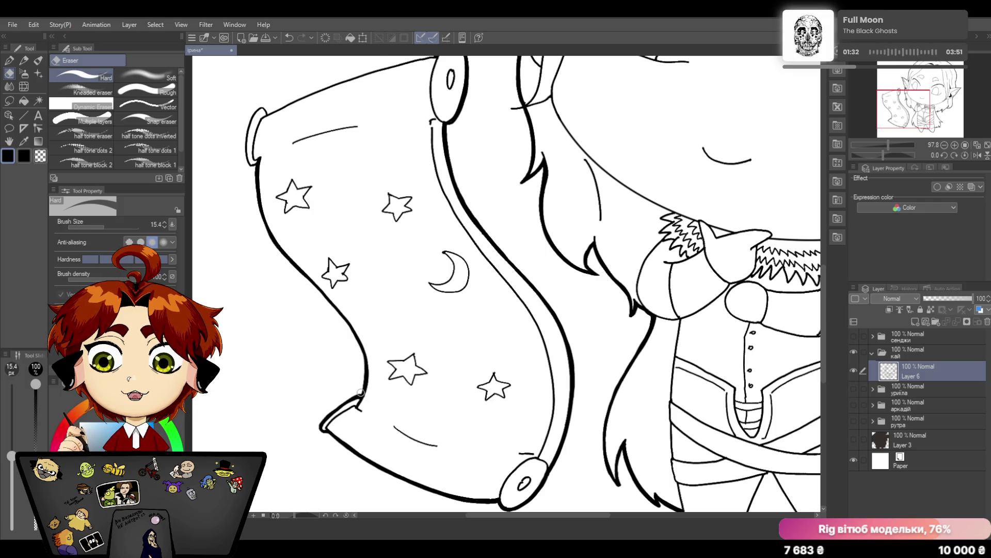
key(p)
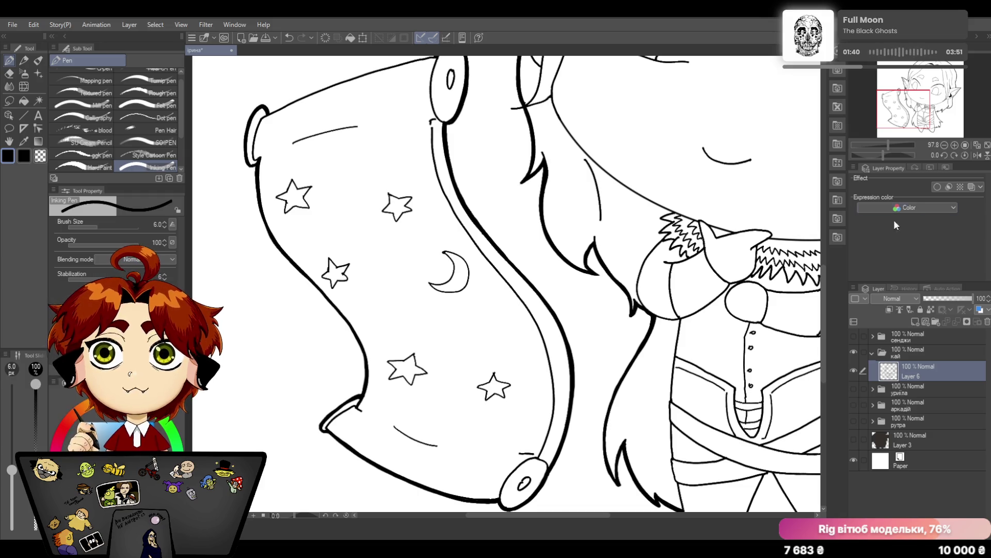
drag(824, 273, 835, 228)
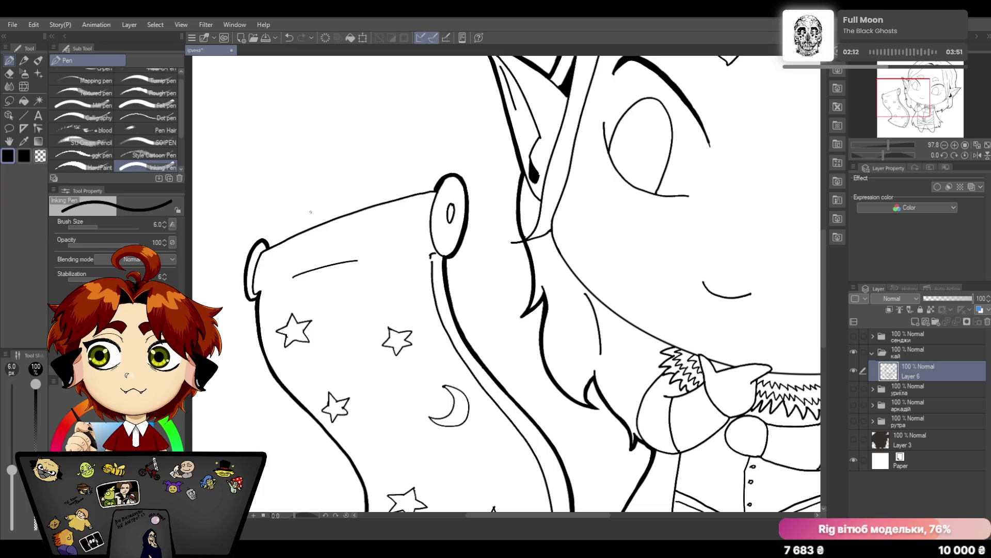
Draw a bold ink stroke along the scroll's top edge, undoing and redrawing it once, then extending it
drag(267, 247, 333, 216)
click(288, 38)
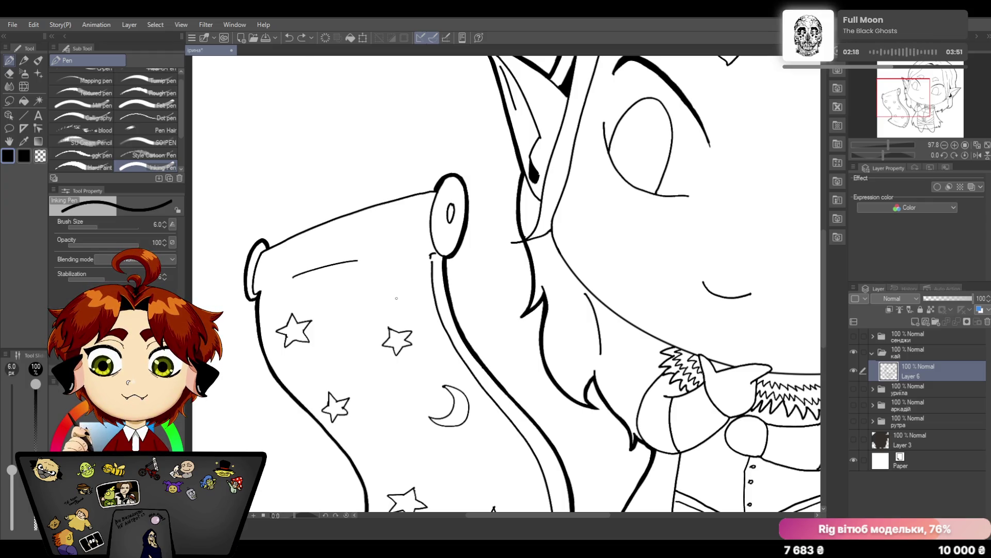
drag(266, 249, 438, 188)
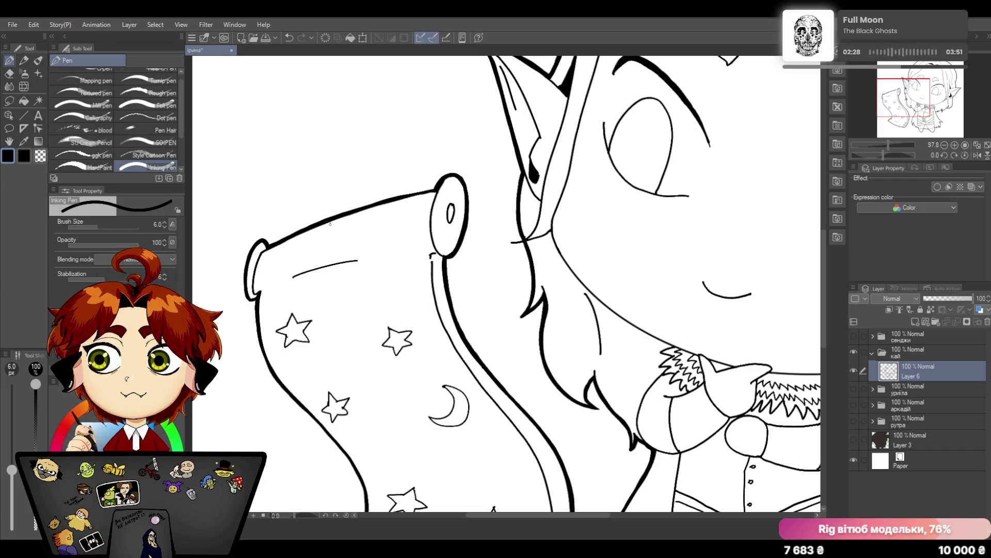
drag(353, 209, 434, 189)
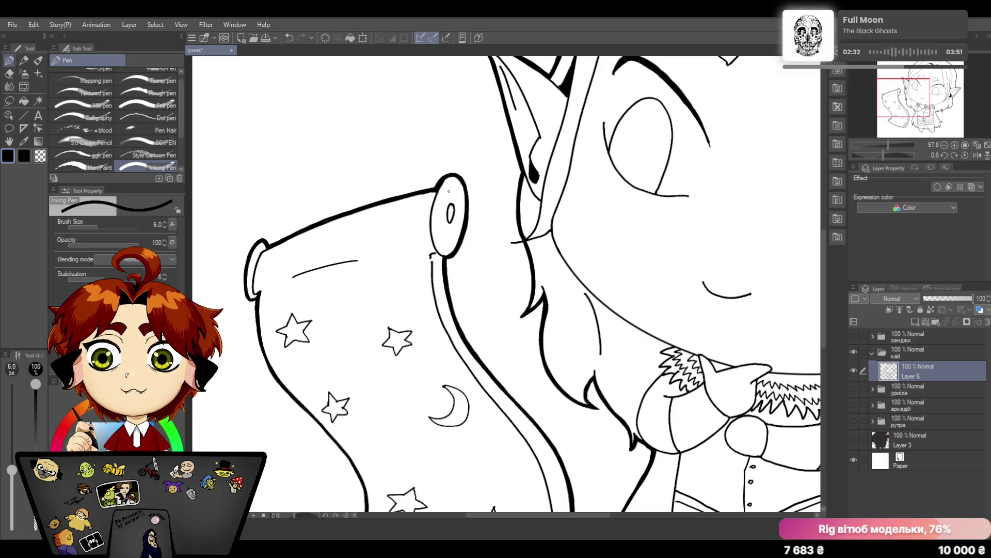
drag(889, 144, 887, 146)
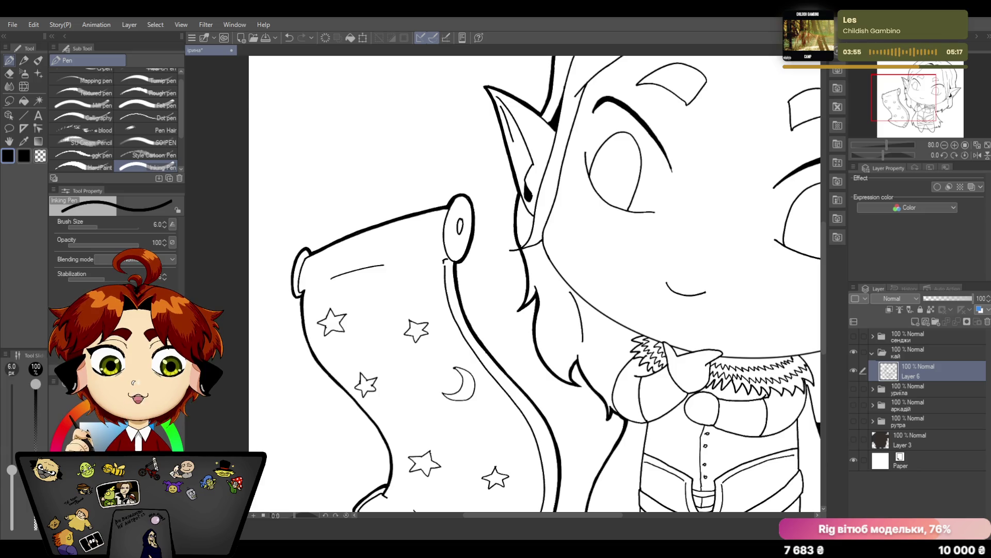
Switch to the Eraser tool with the E shortcut
key(e)
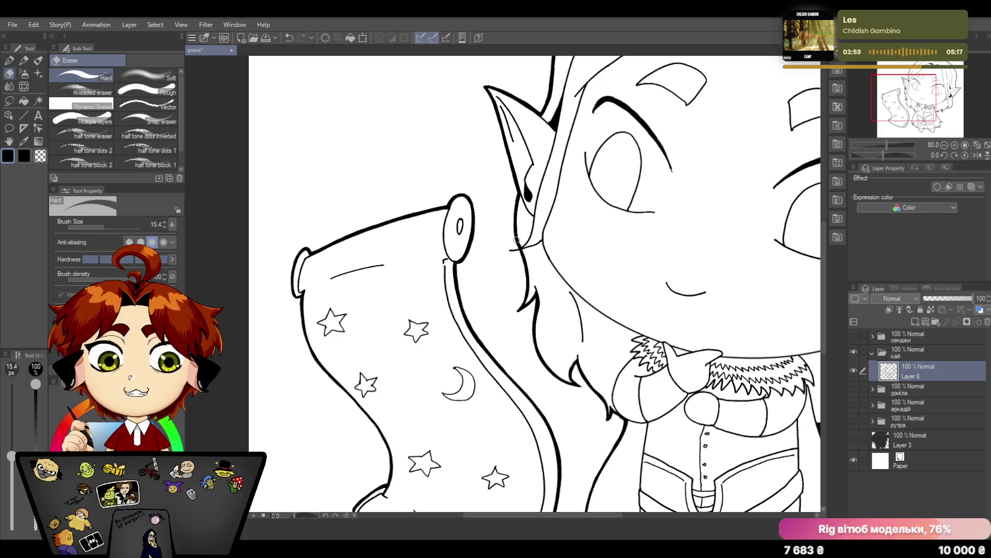
Return to the Pen tool and set the Navigator zoom to about 47% to frame the whole elf and scroll
click(10, 60)
drag(886, 145, 852, 143)
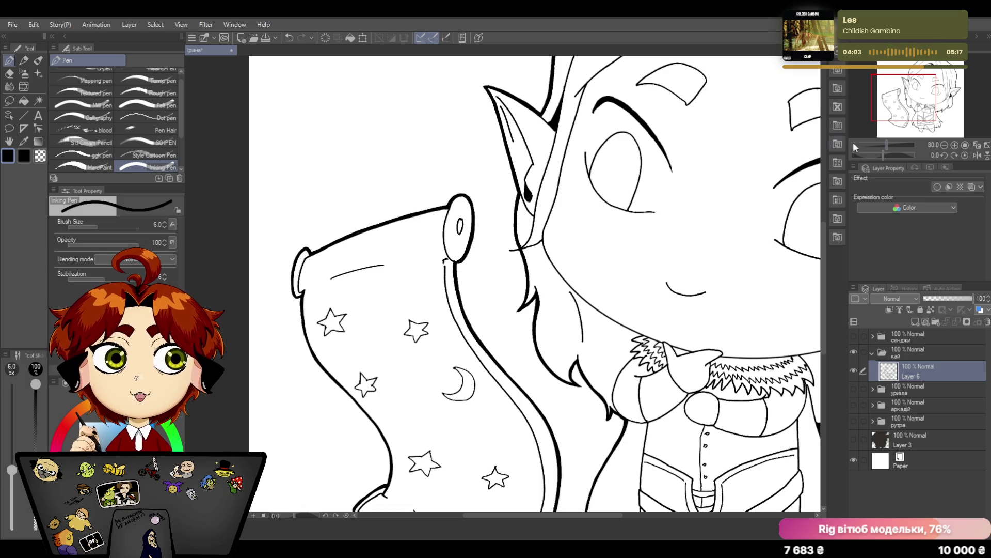
click(887, 143)
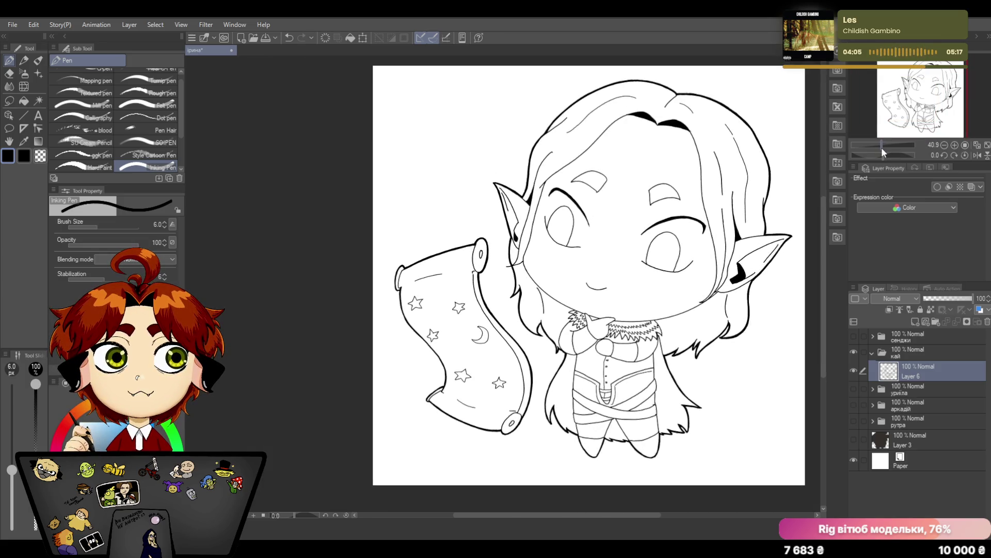
drag(884, 145, 884, 148)
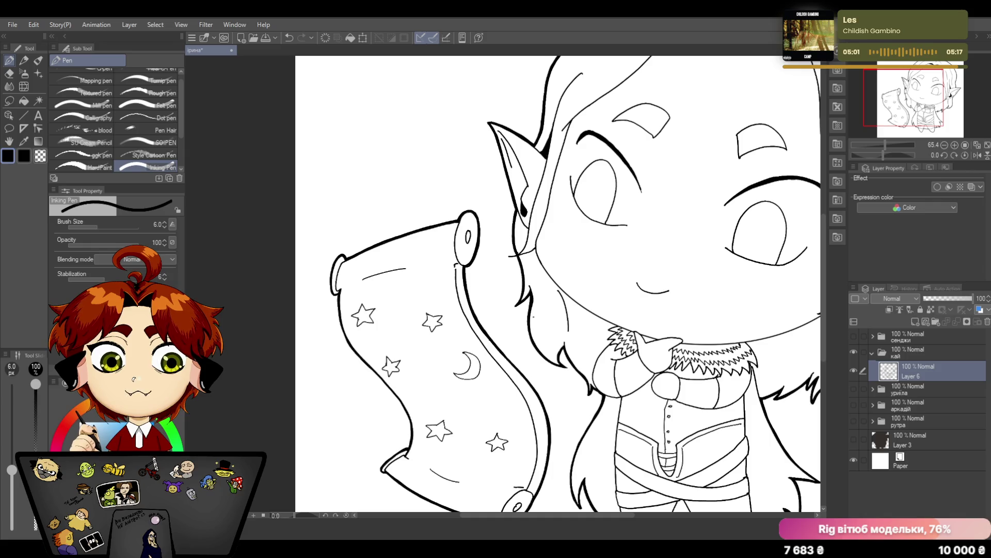
drag(869, 142, 880, 143)
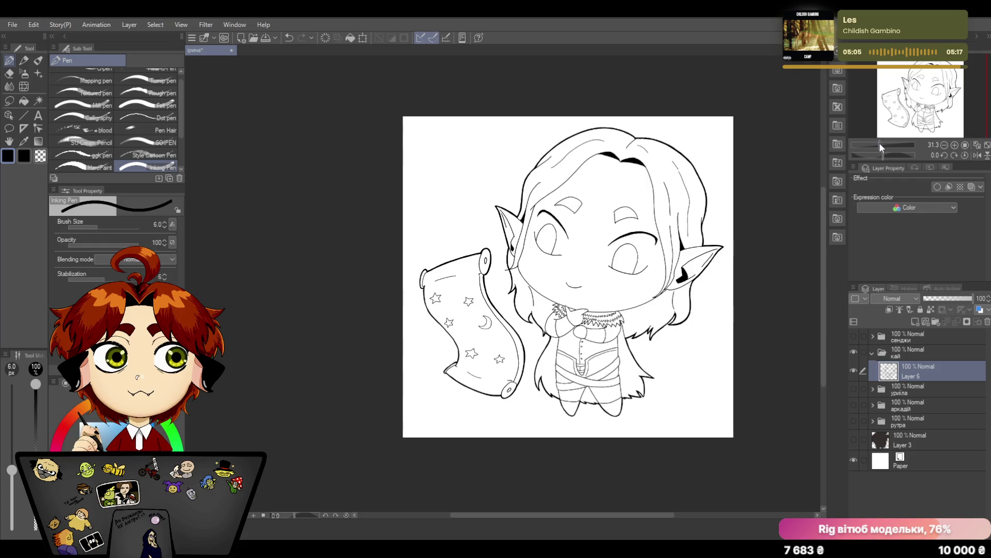
drag(879, 143, 884, 141)
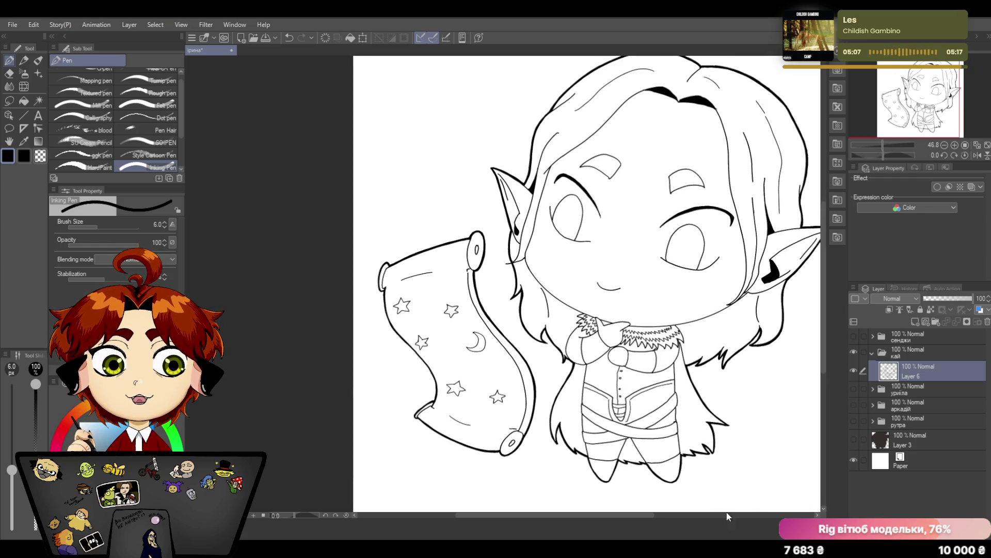
drag(630, 514, 648, 520)
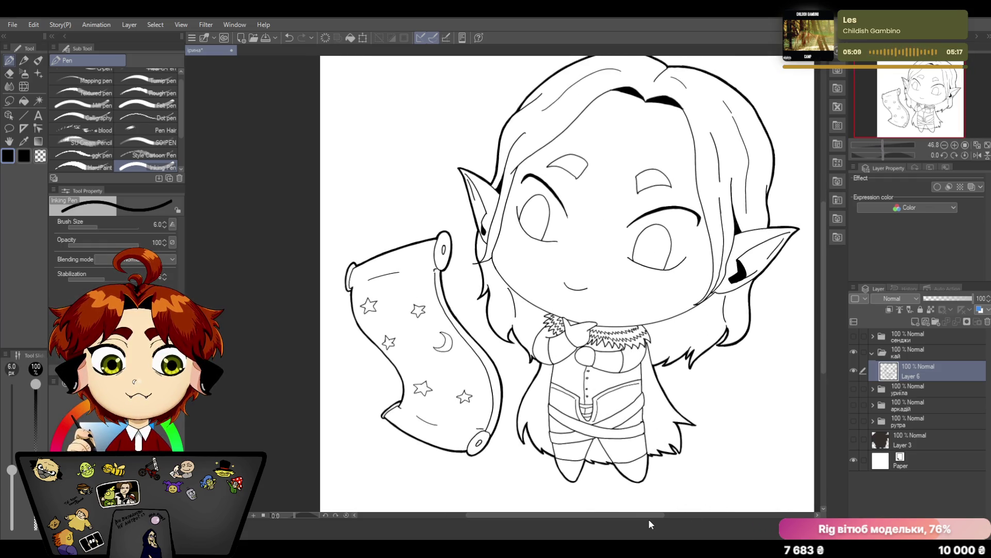
Add raster Layer 7 below Layer 6 and choose the close-and-fill selection tool
click(915, 323)
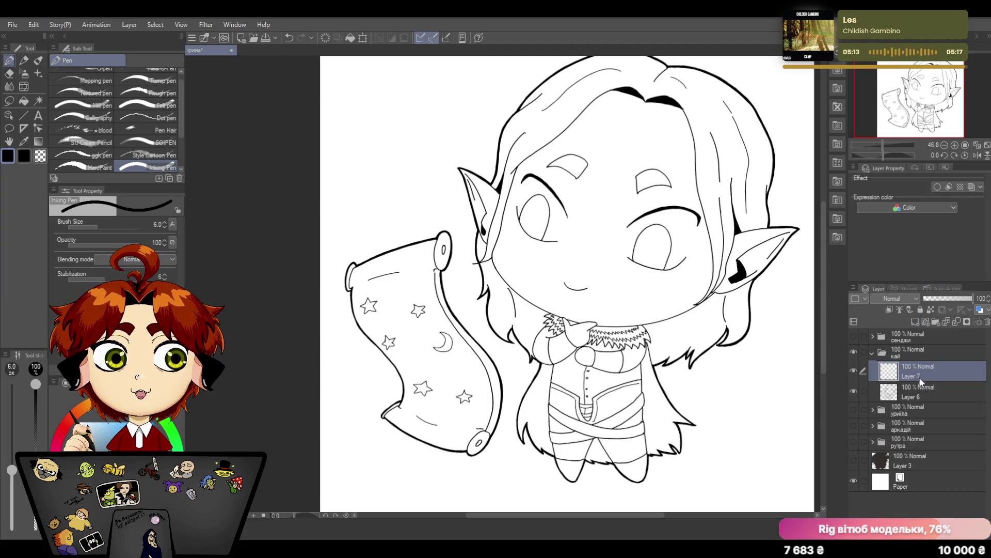
drag(920, 377, 923, 394)
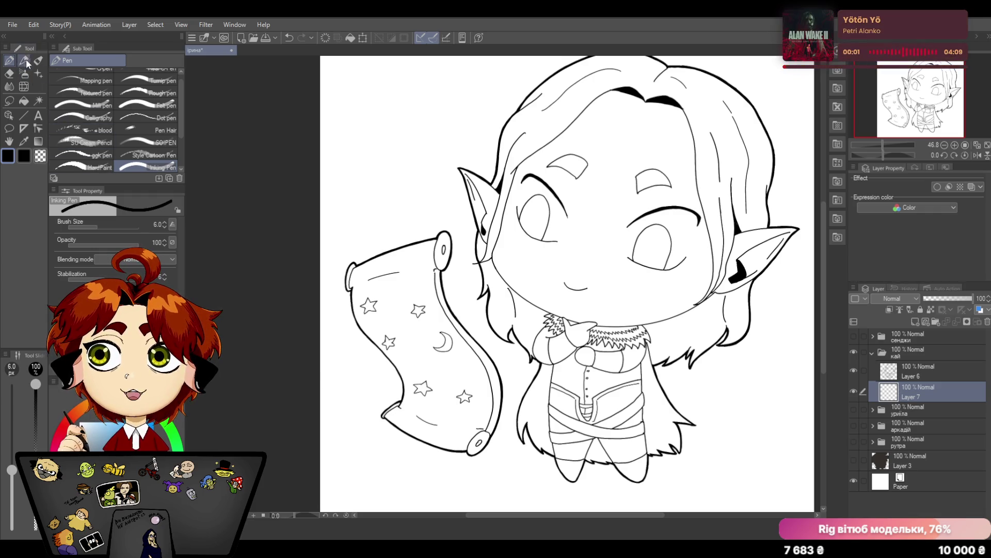
click(9, 101)
click(90, 148)
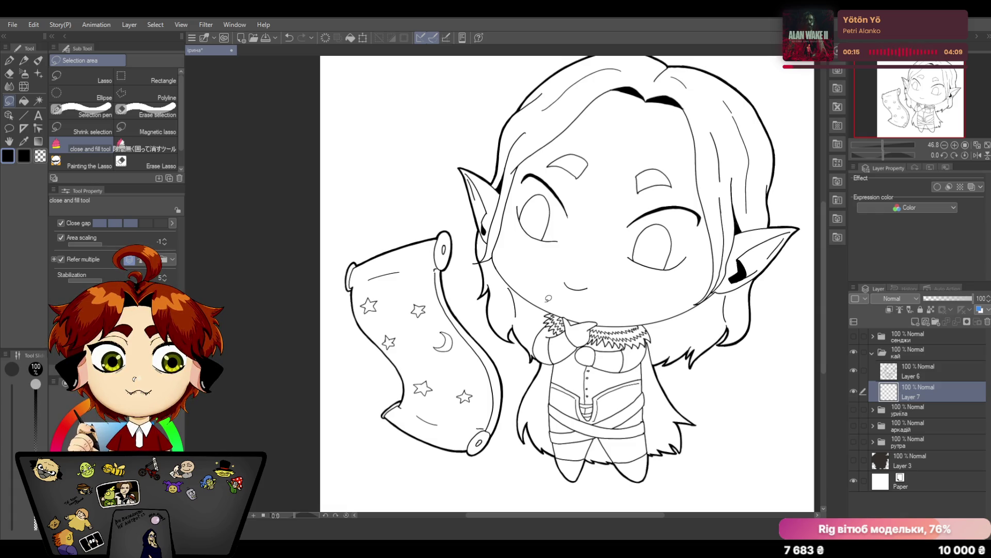
Pick light blue as the current colour, zoom to about 41%, and collapse the кай folder
click(96, 432)
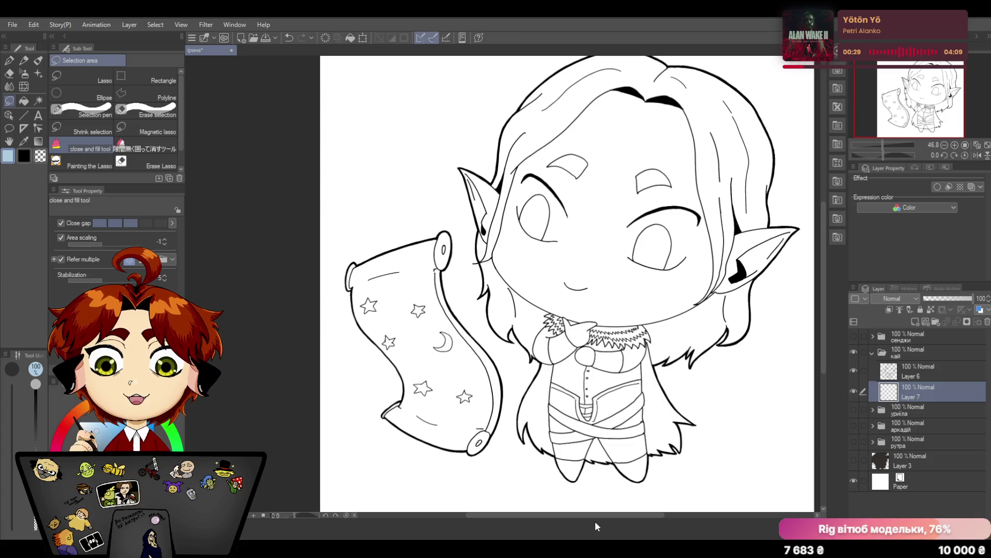
drag(608, 515, 621, 515)
drag(822, 263, 823, 243)
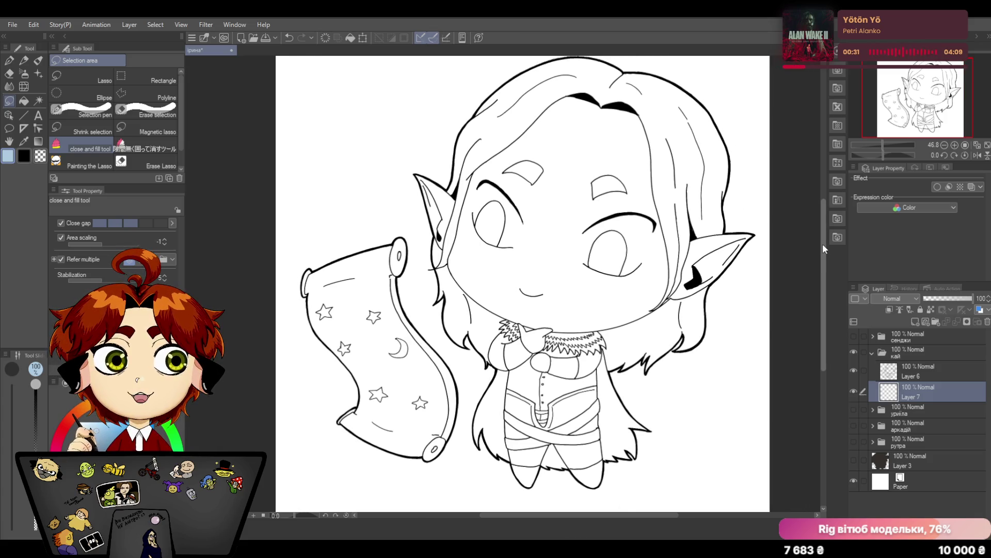
click(881, 145)
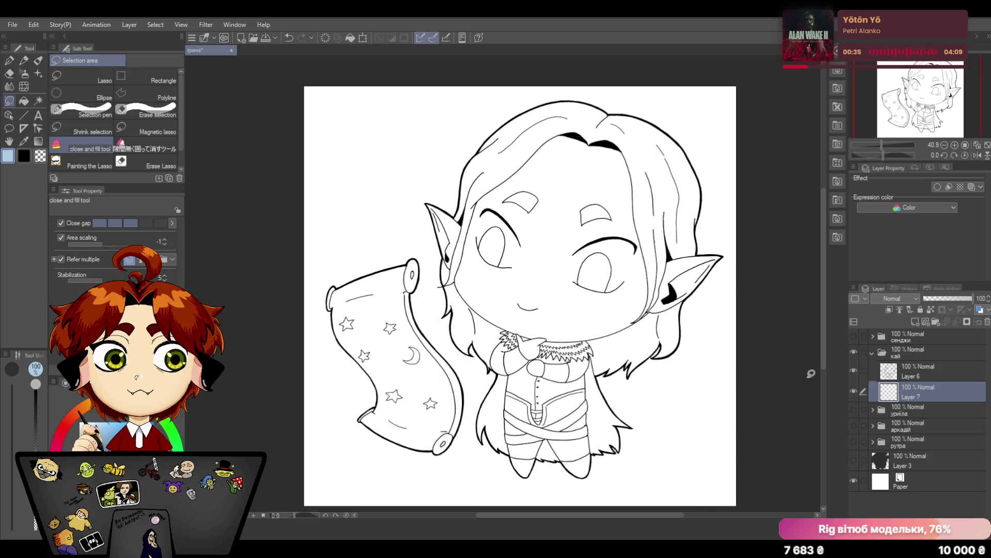
drag(828, 191, 827, 195)
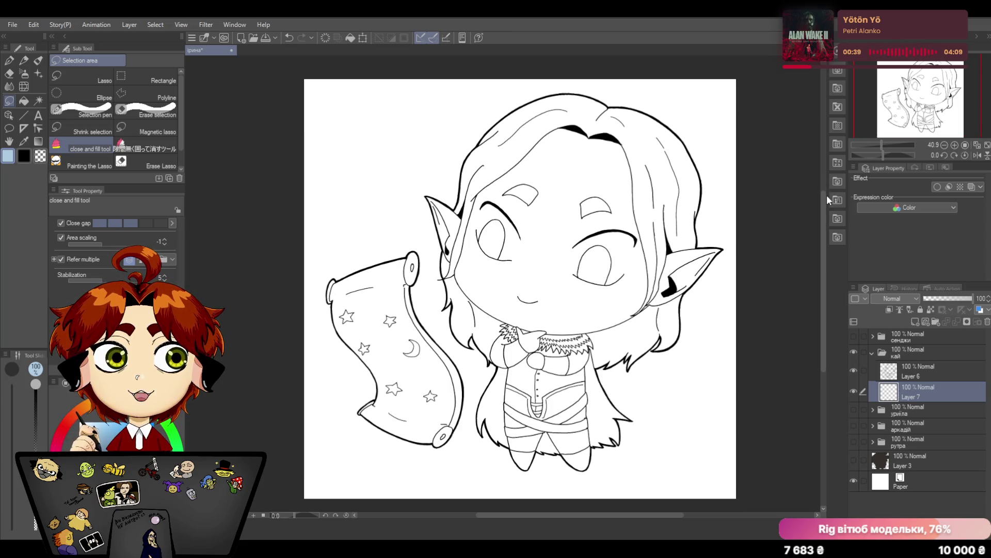
click(871, 351)
Show the сенджи, урила and аркадій character folders one at a time with the кай elf hidden
click(853, 352)
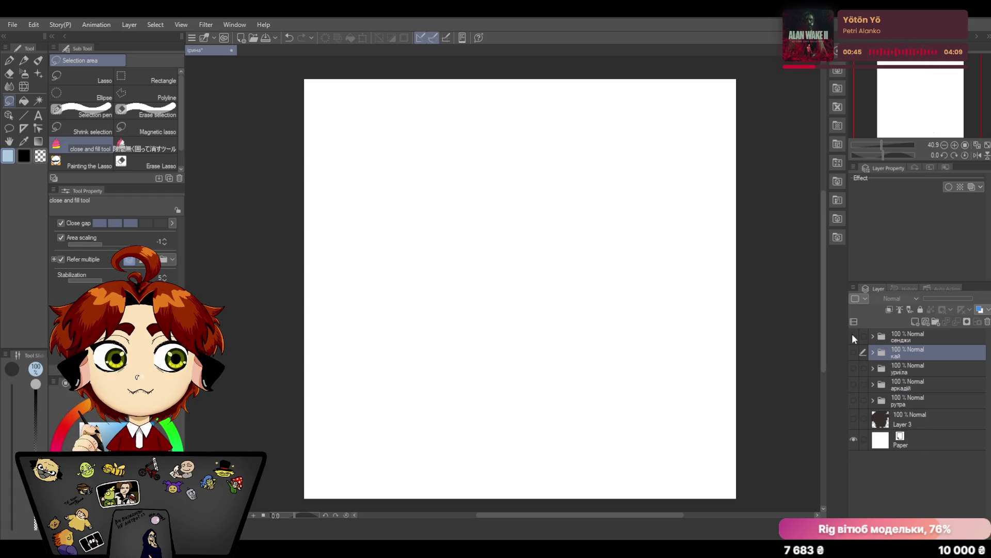
click(852, 336)
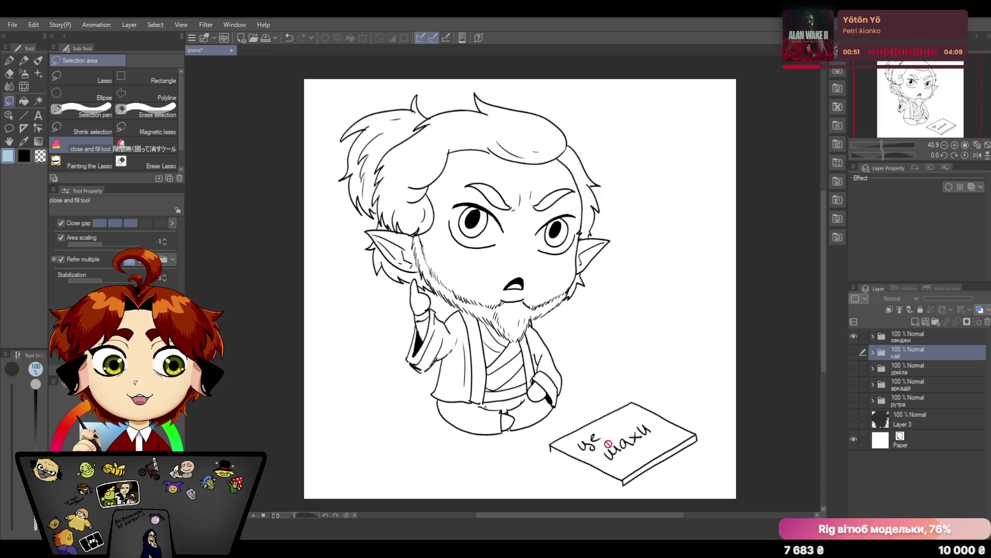
click(855, 336)
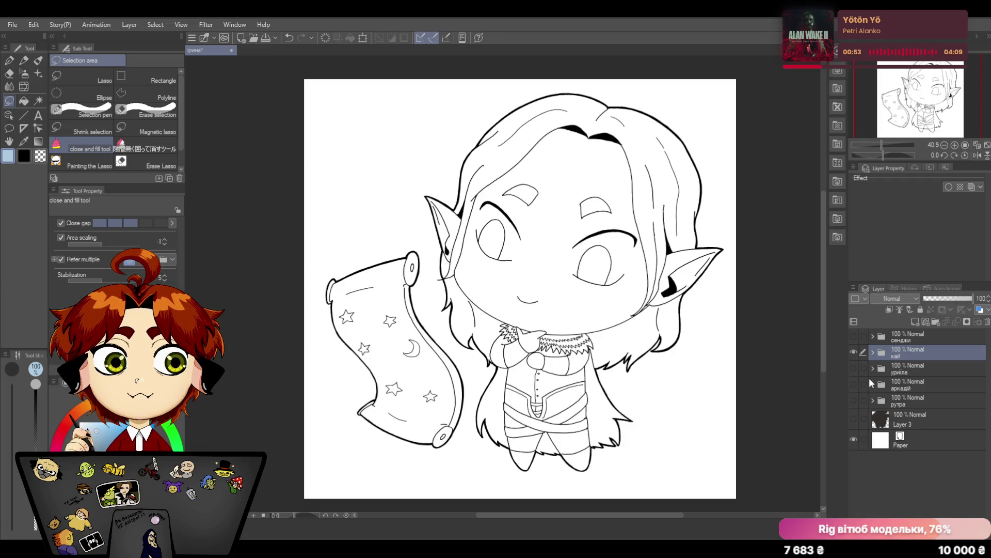
click(853, 351)
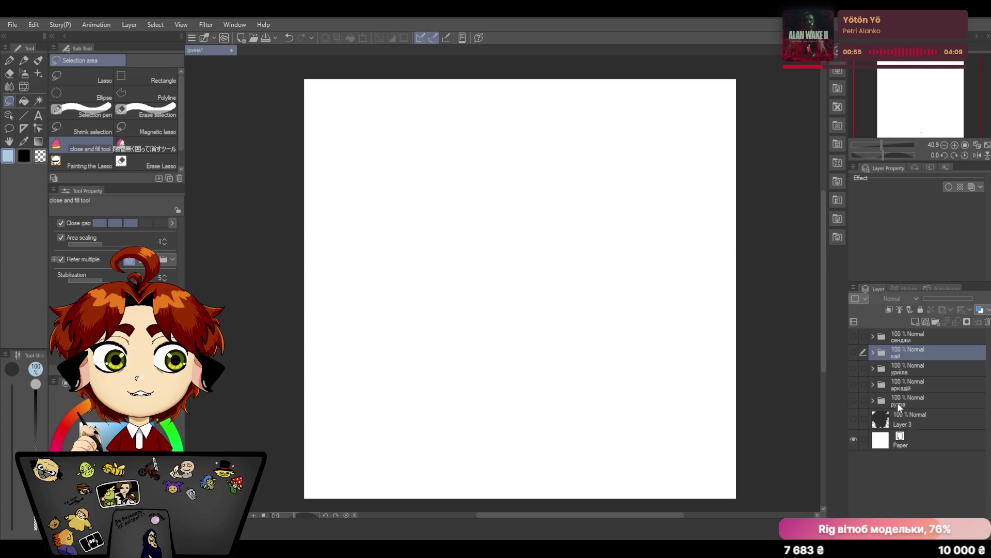
click(853, 368)
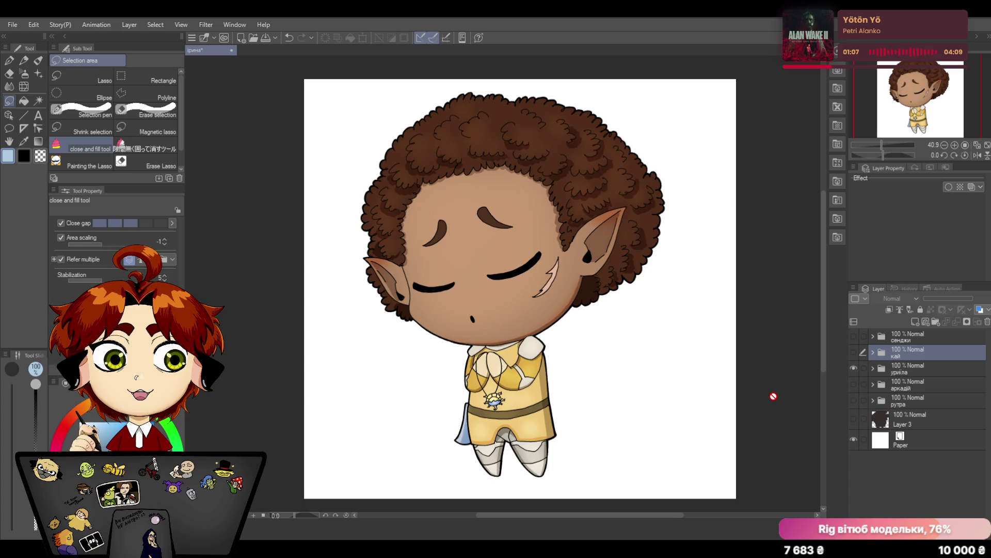
click(854, 368)
click(854, 385)
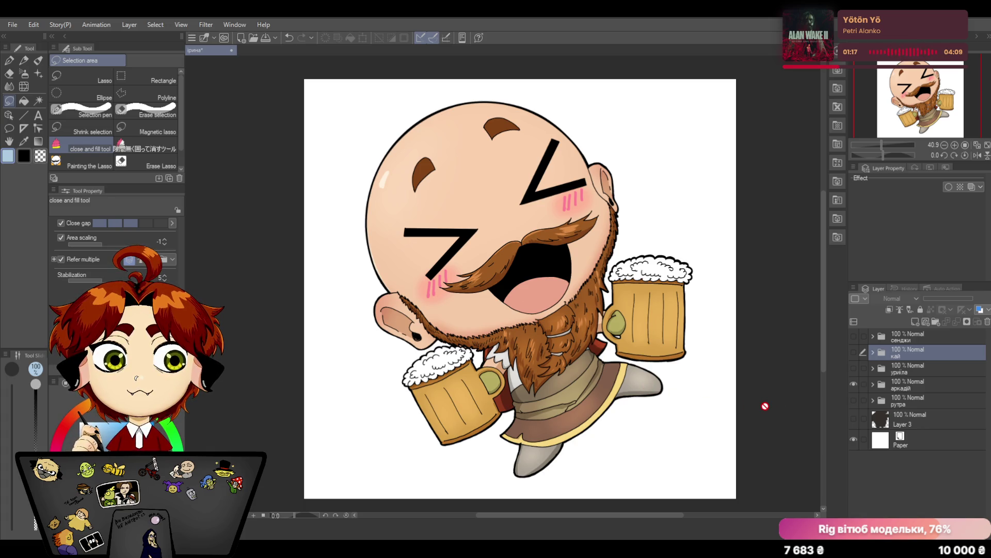
View the рутра character, then hide it and expand the кай folder with Layer 6 selected and visible
click(853, 383)
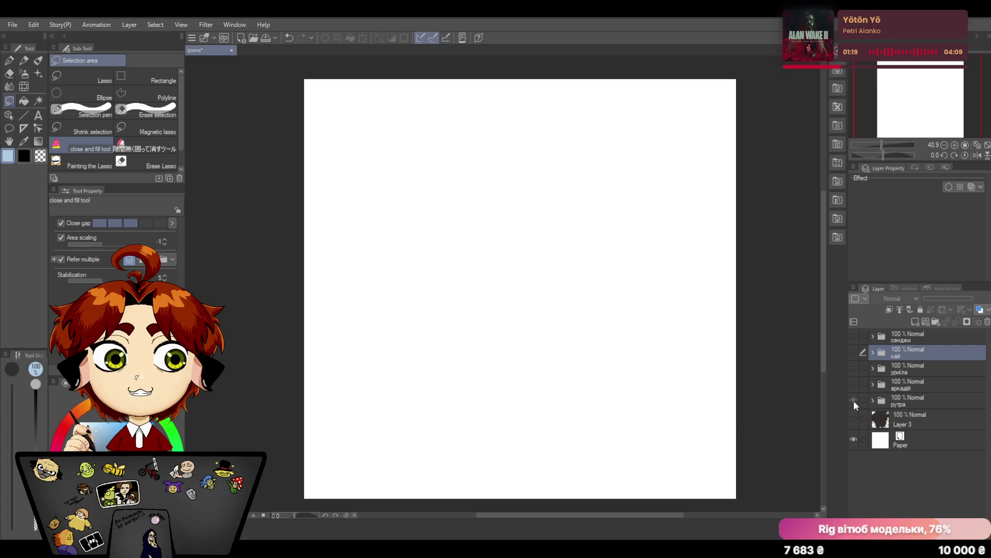
click(853, 399)
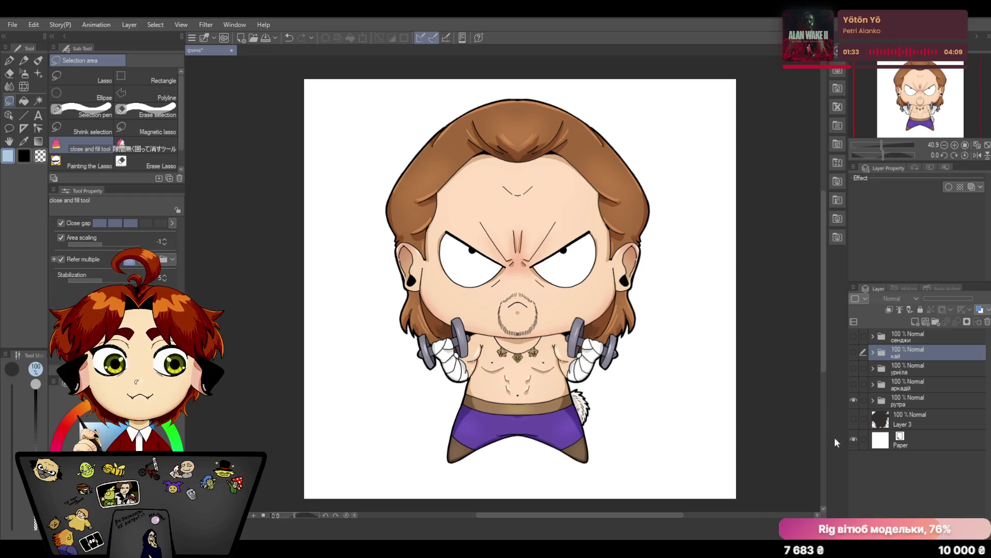
click(853, 400)
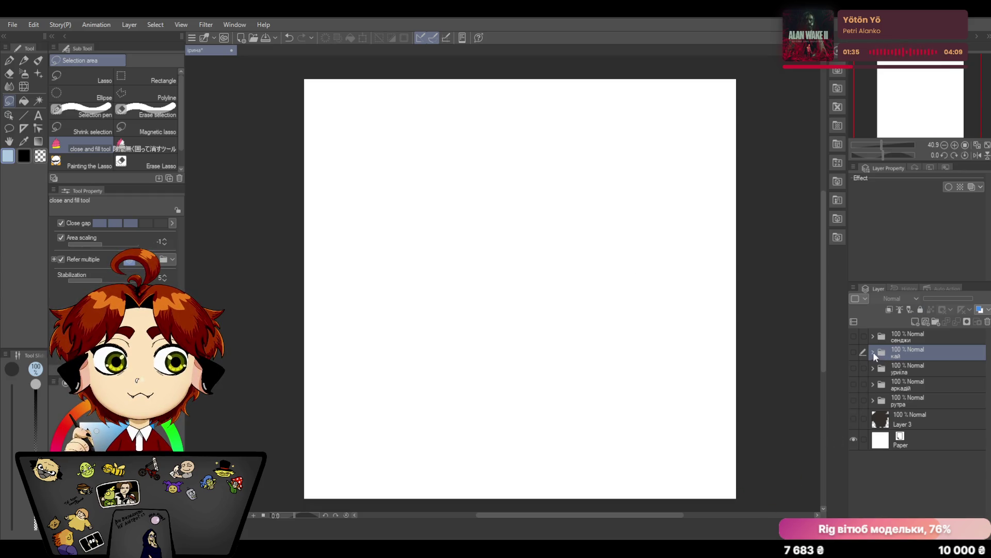
click(873, 352)
click(909, 373)
click(853, 352)
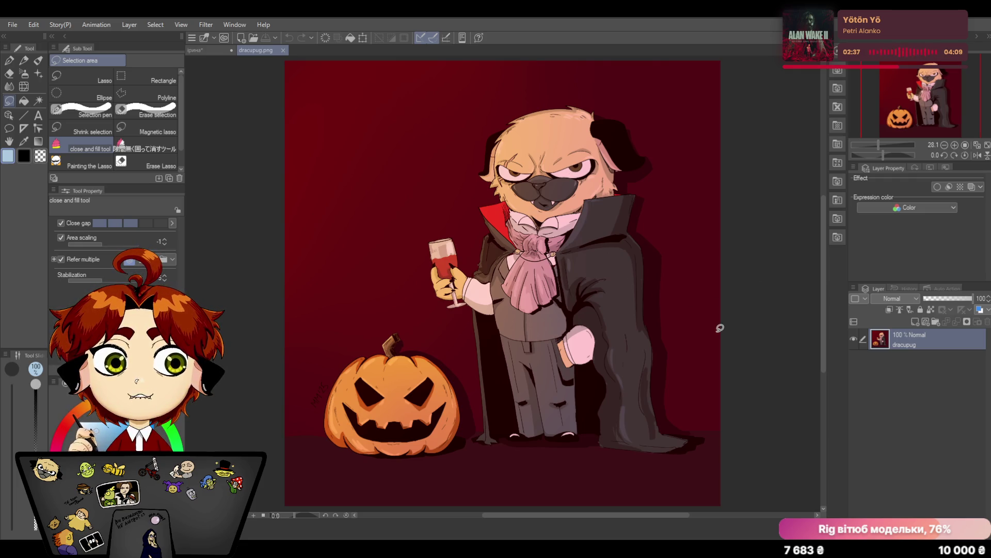
drag(824, 208, 824, 220)
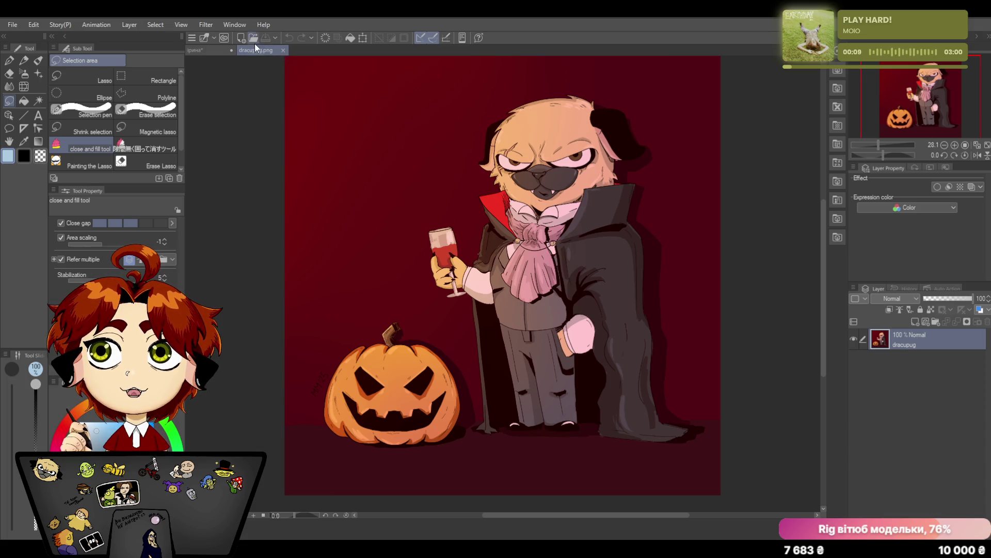
Close the dracupug illustration tab
click(283, 50)
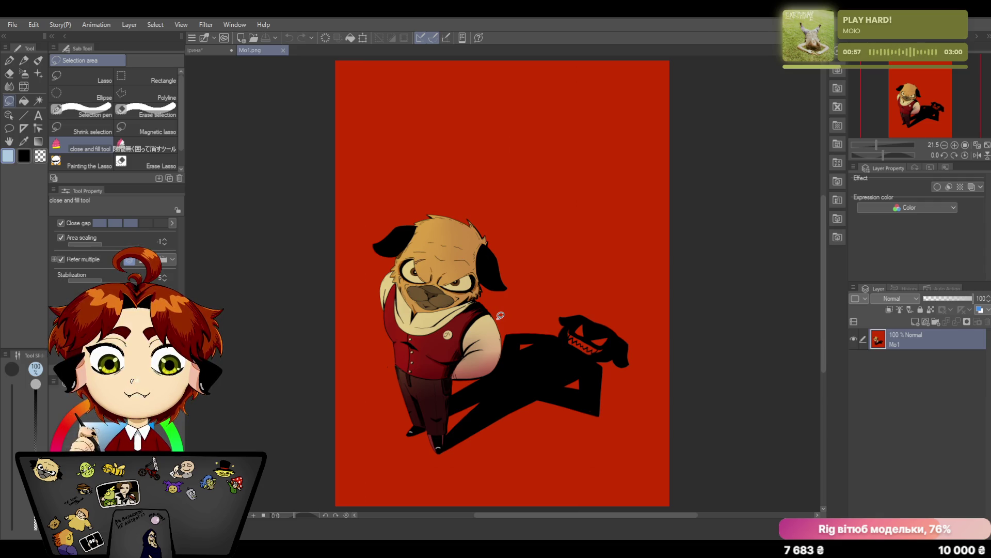
Close the Mo1 illustration tab
click(283, 51)
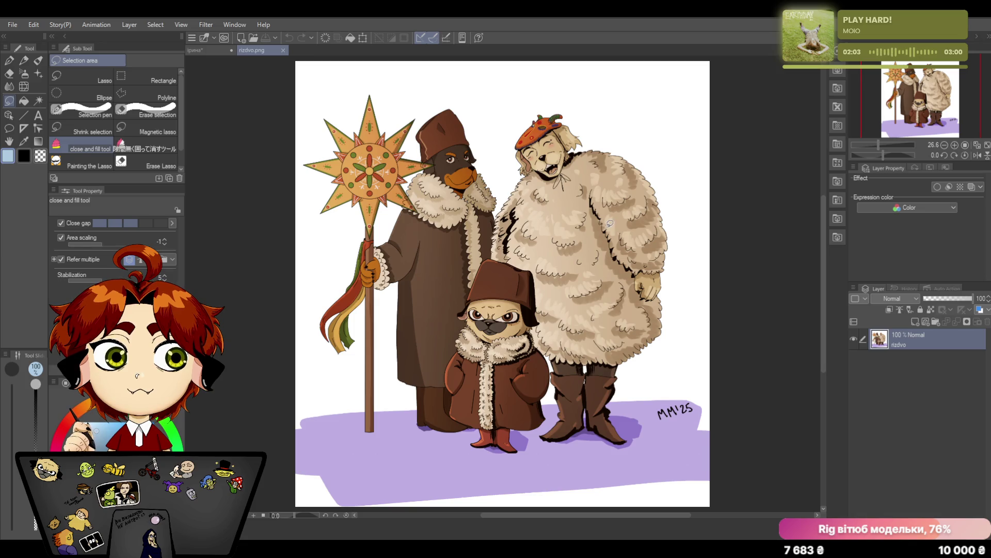
scroll(826, 275, down, 3)
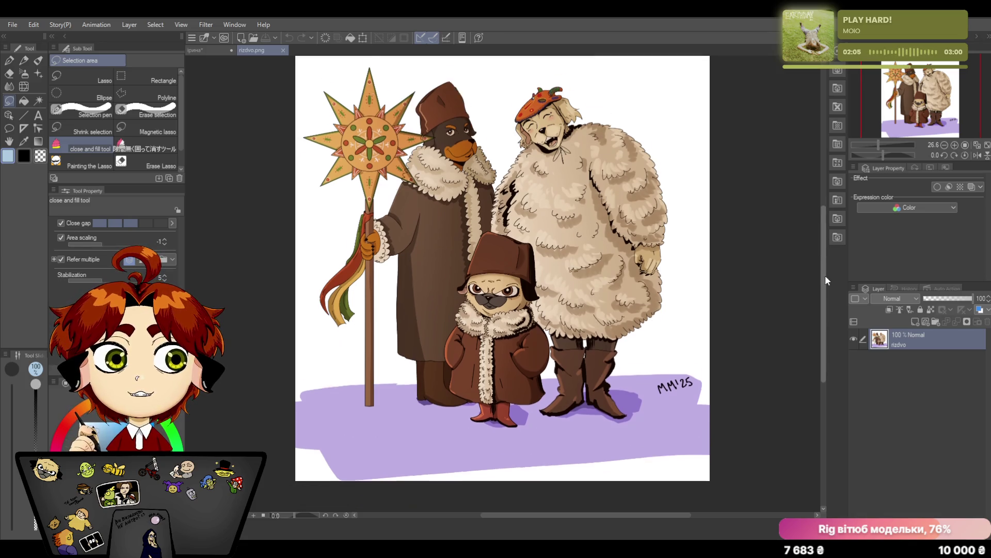
drag(878, 145, 887, 144)
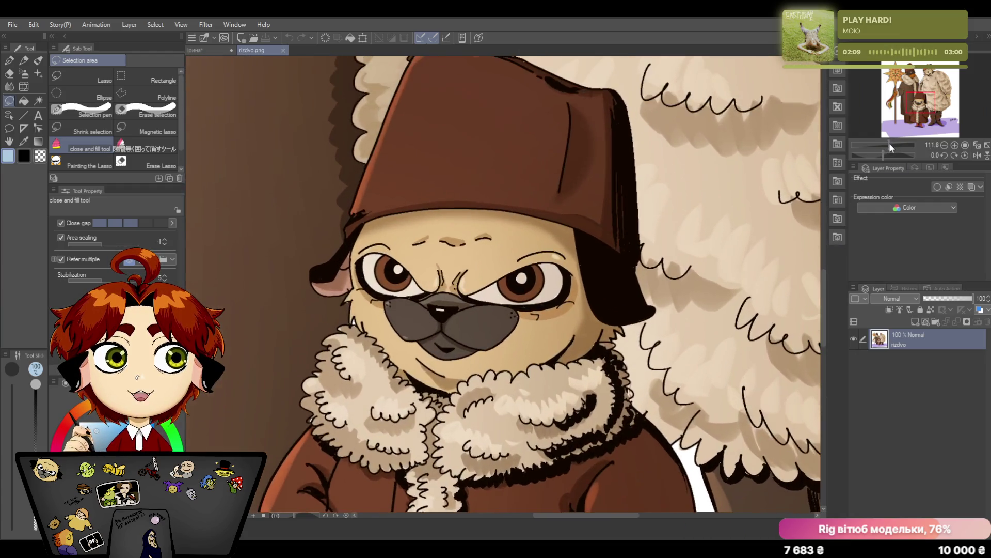
drag(890, 142, 880, 148)
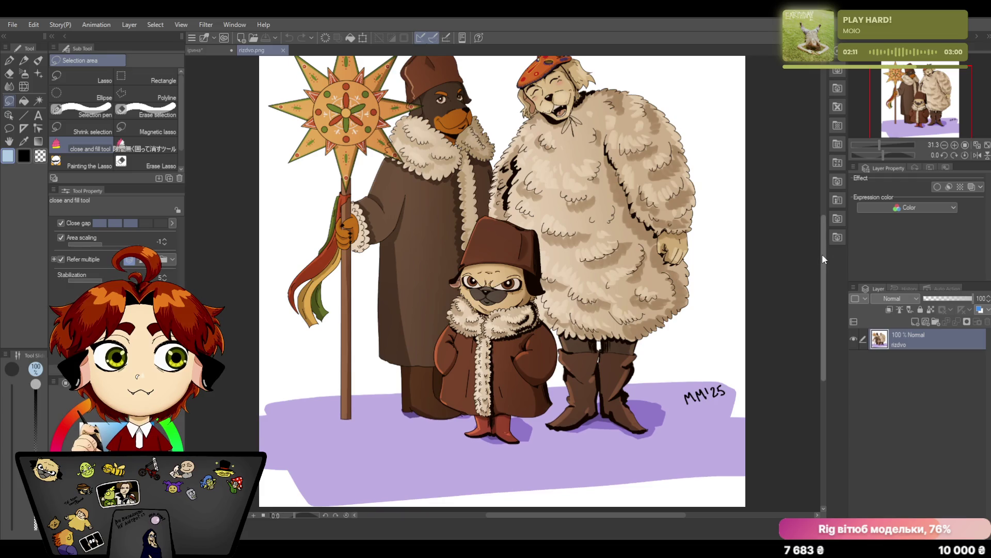
drag(822, 254, 824, 230)
drag(881, 144, 877, 143)
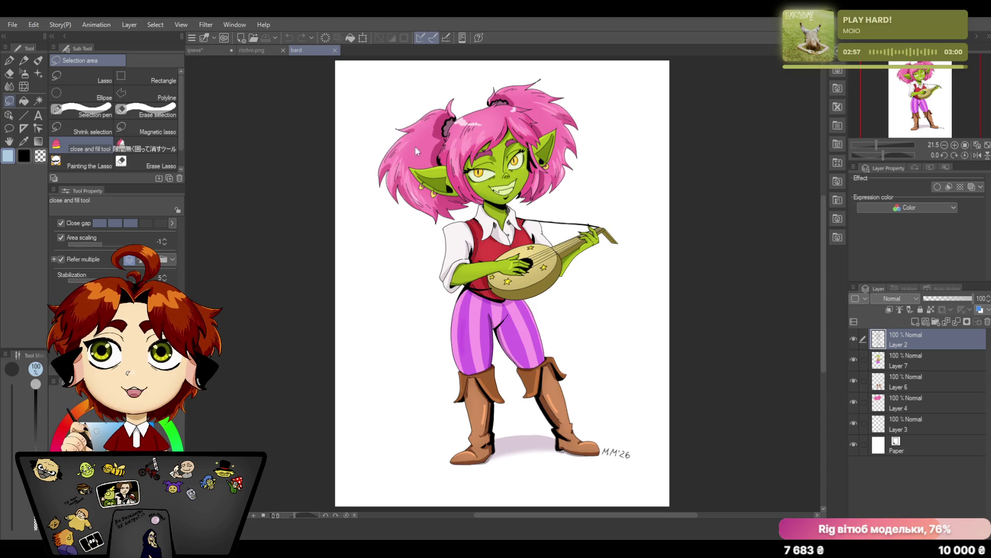
Drag dtsys2.png onto the window to open it in a new tab
drag(415, 147, 570, 72)
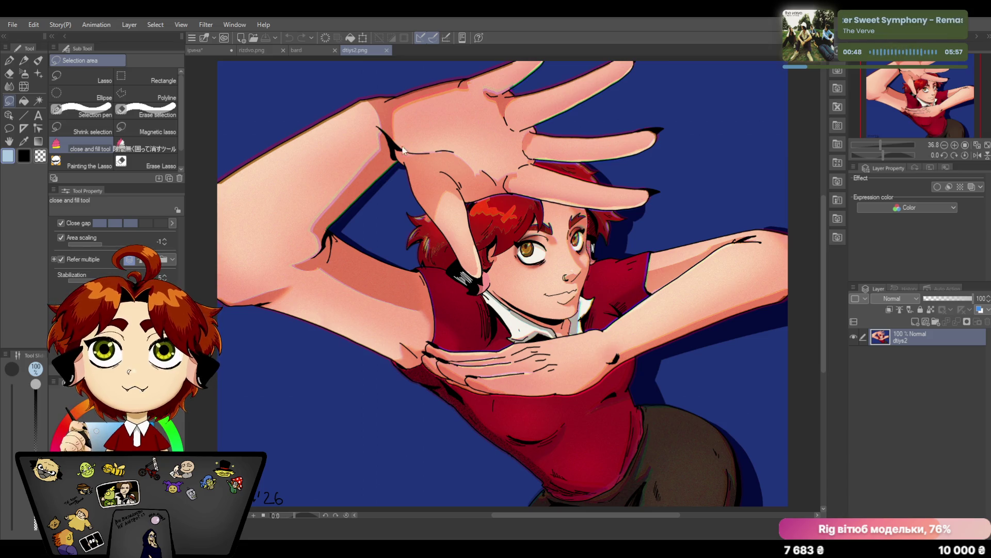
Switch to Illustration 2, zoom in to inspect the pug artwork, zoom back out and close it
key(ctrl+Tab)
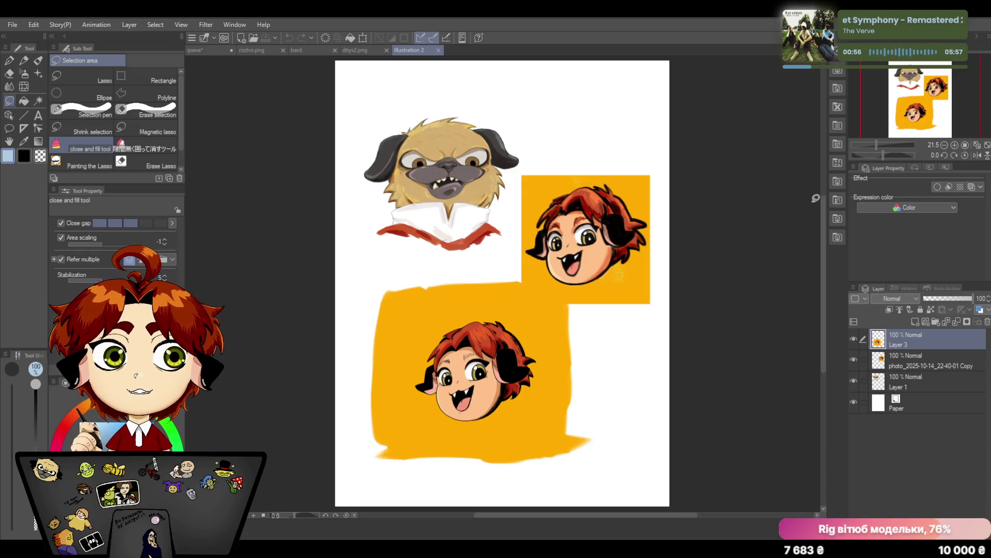
scroll(824, 210, up, 3)
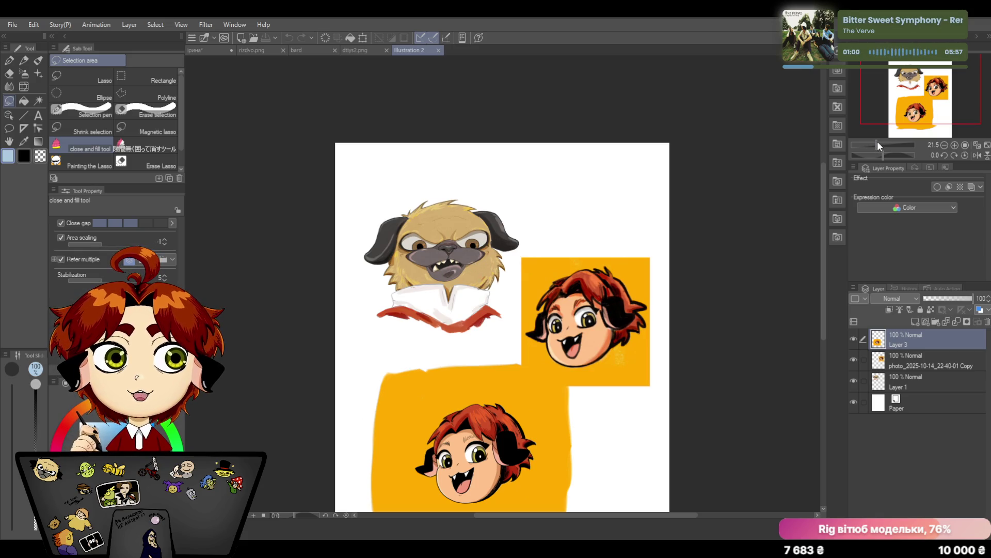
drag(877, 142, 882, 142)
drag(572, 516, 551, 516)
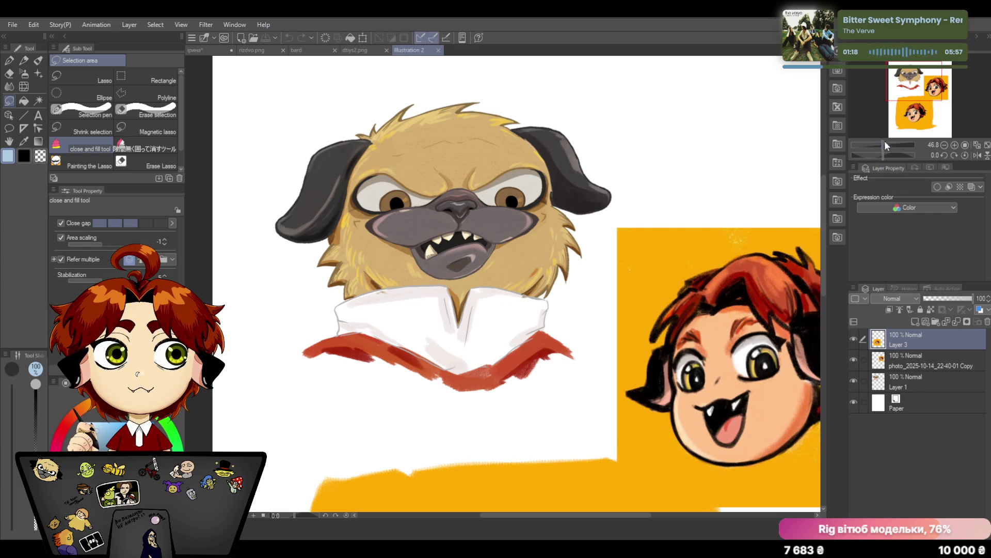
drag(882, 142, 877, 142)
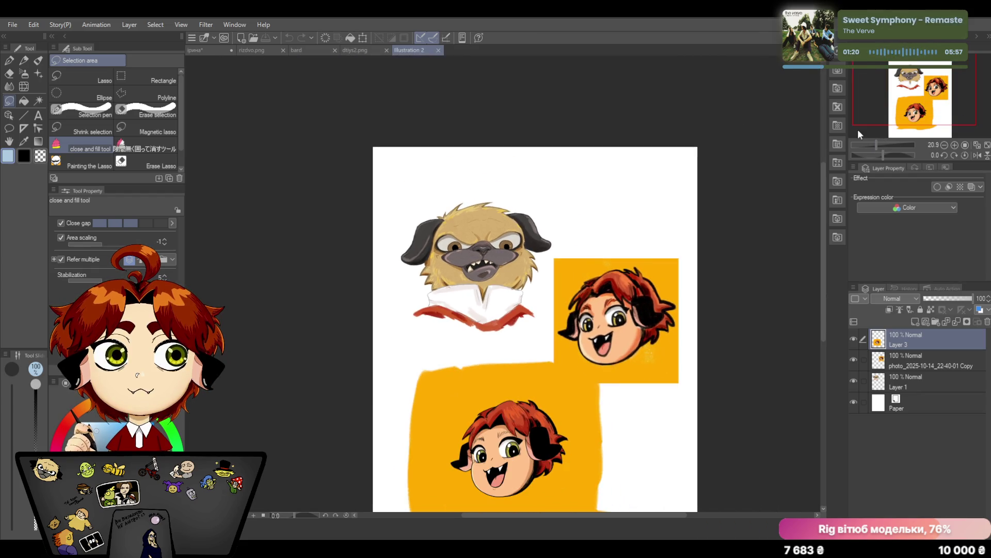
click(438, 49)
Close the dtsys2.png, bard and rizdvo.png illustrations, returning to the elf line-art
click(388, 50)
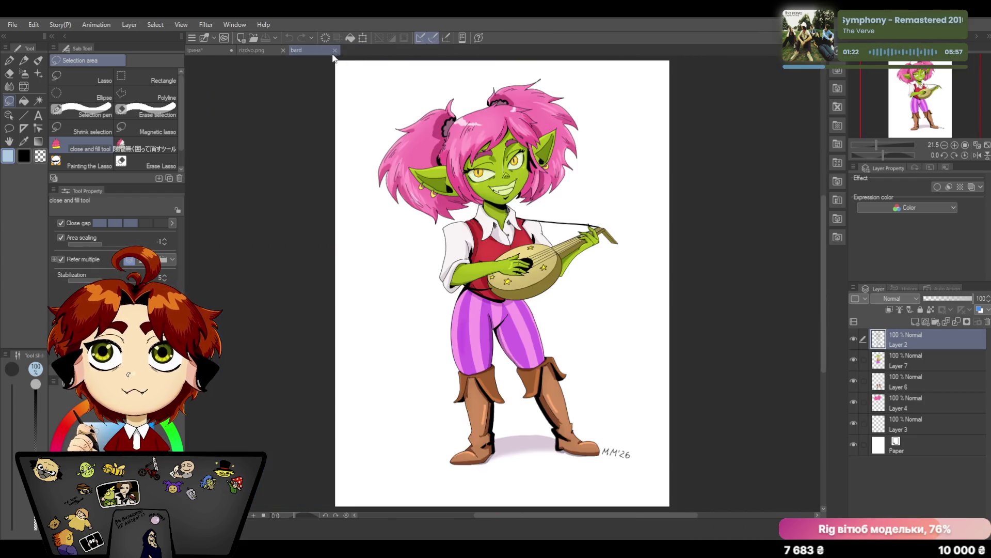
click(335, 49)
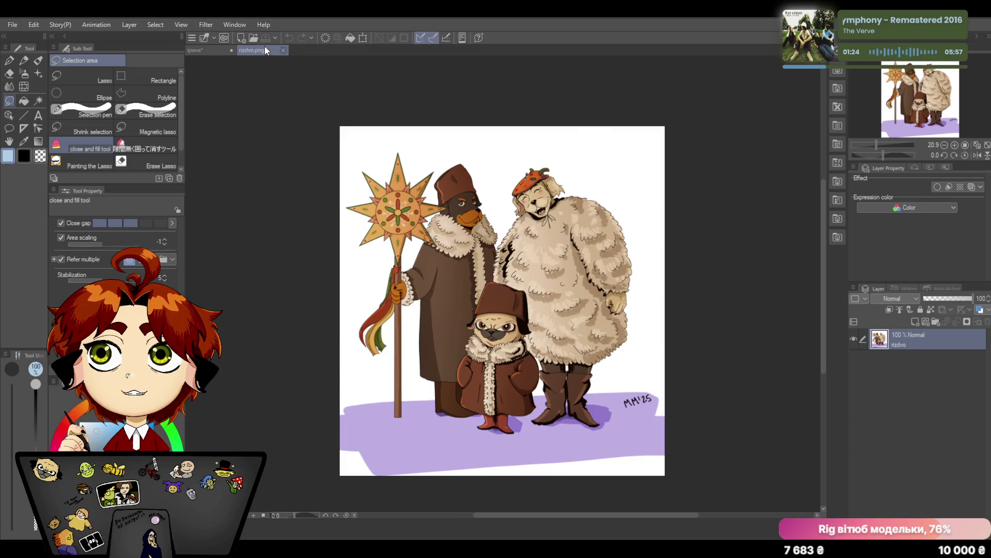
click(283, 50)
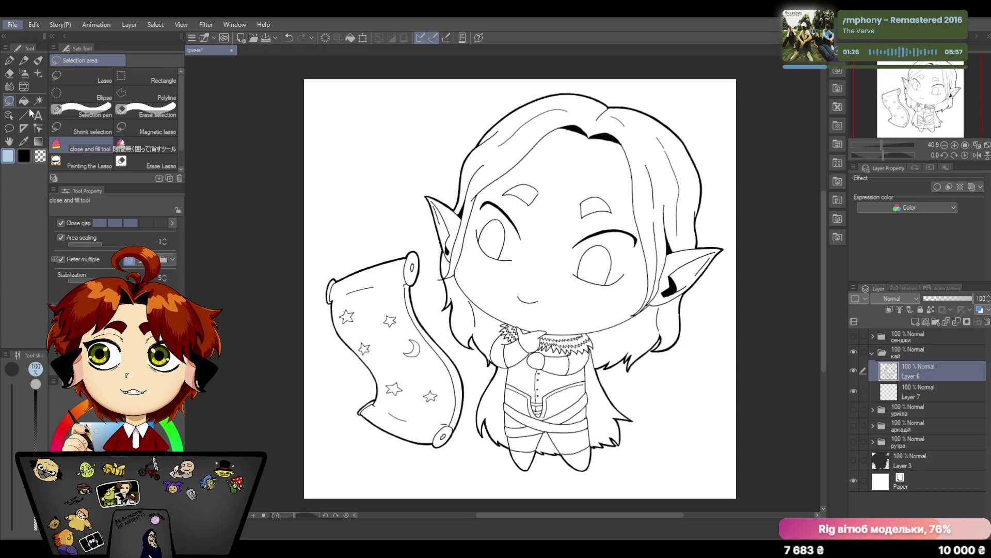
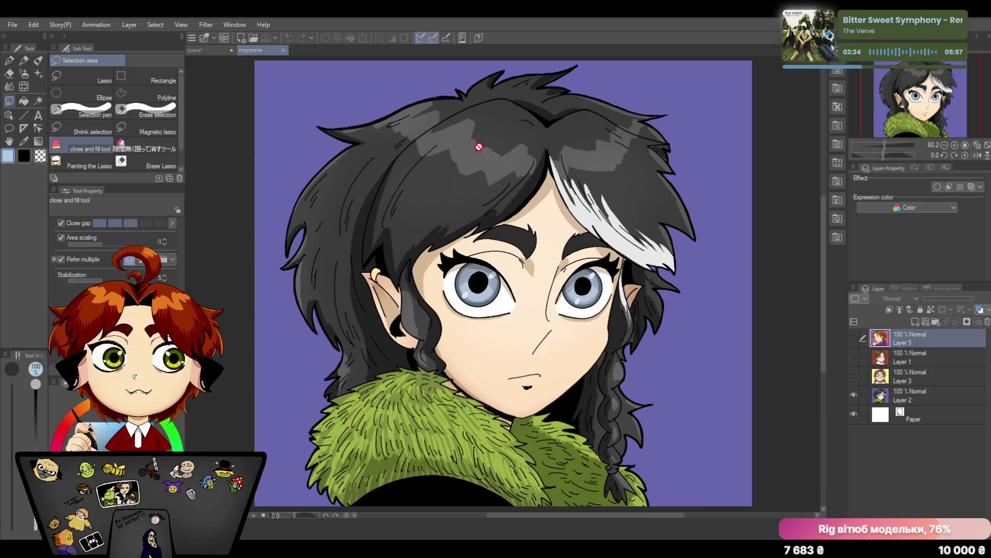
Close the portrait document and make Layer 7 of the chibi elf the active layer
click(285, 50)
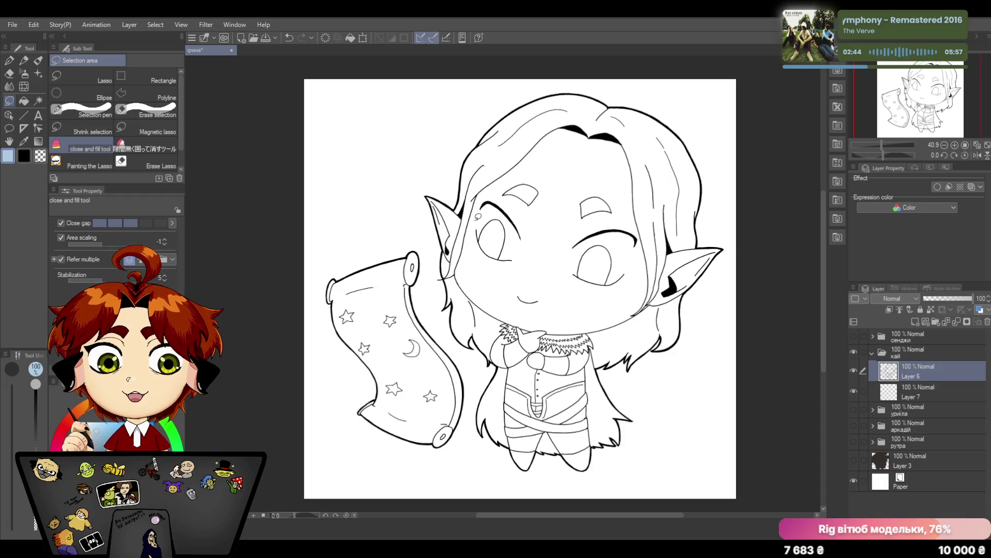
click(925, 394)
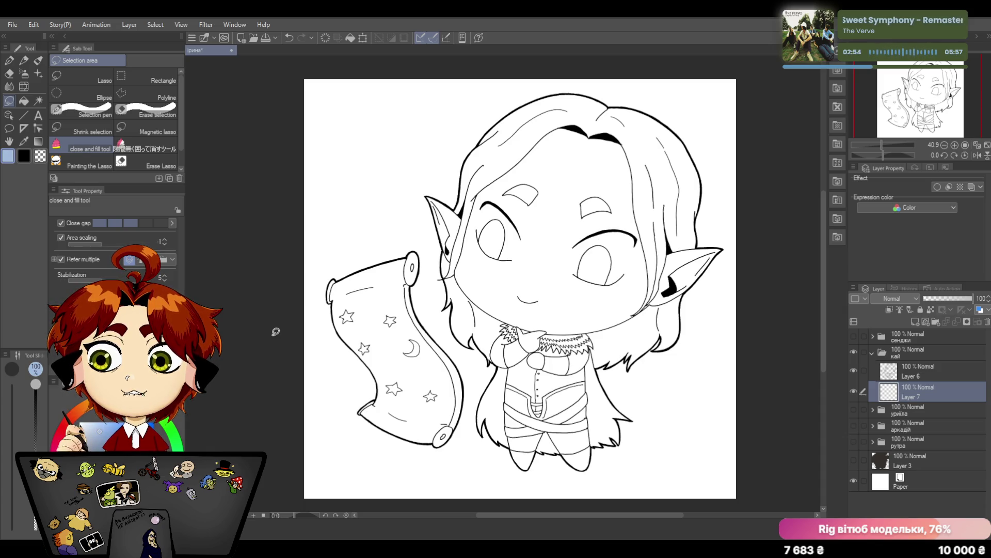
Lasso-fill the whole scroll the elf holds with a flat light blue base
drag(397, 248, 461, 451)
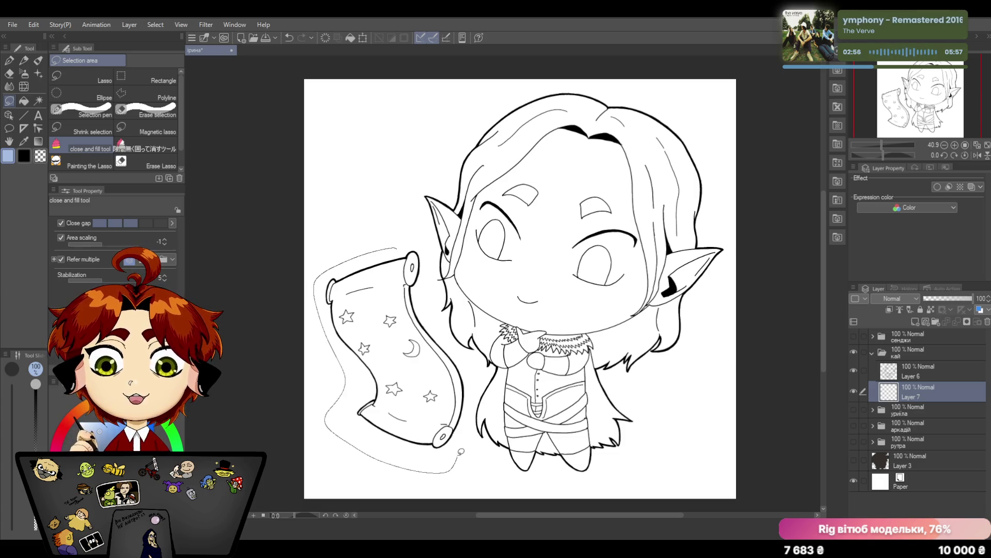
drag(461, 451, 401, 241)
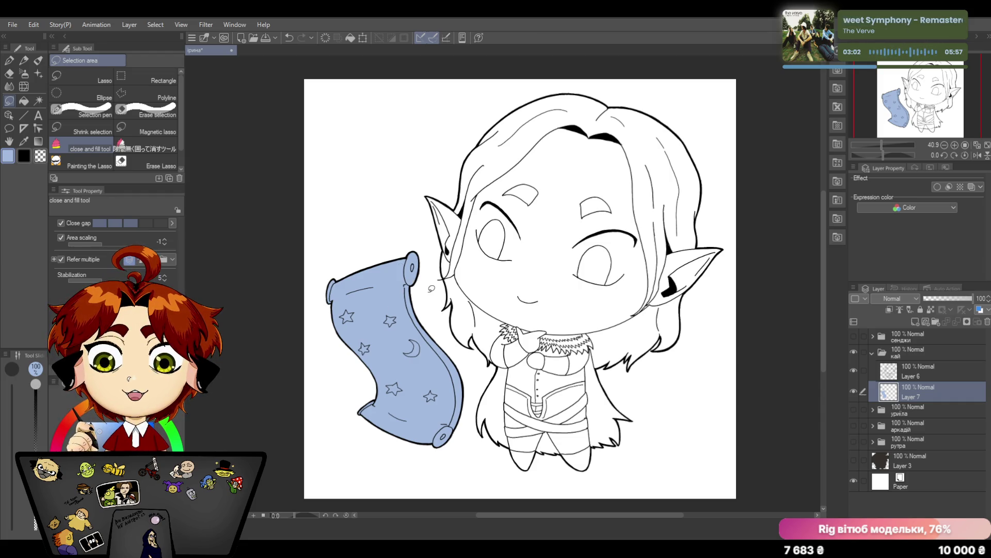
scroll(823, 294, down, 1)
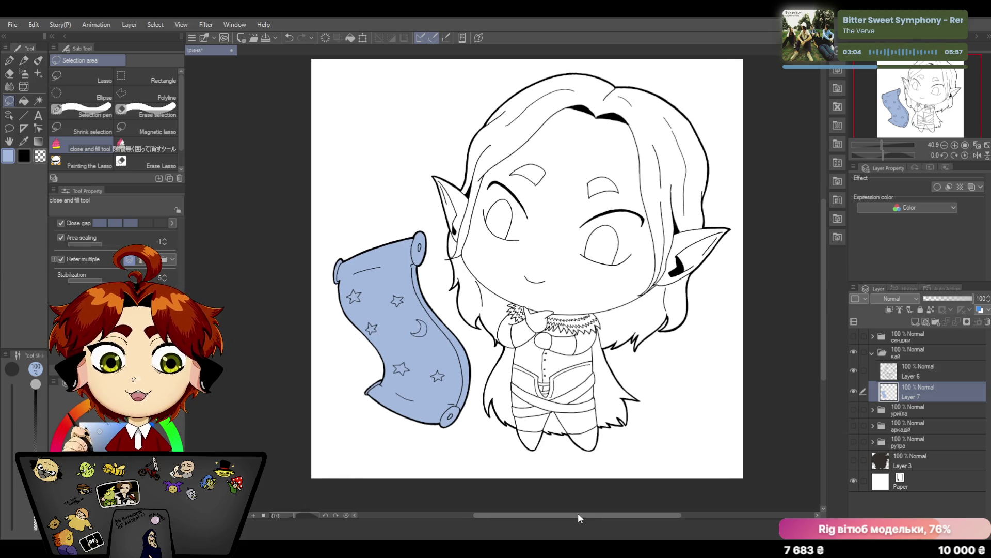
scroll(824, 263, left, 3)
drag(876, 143, 889, 144)
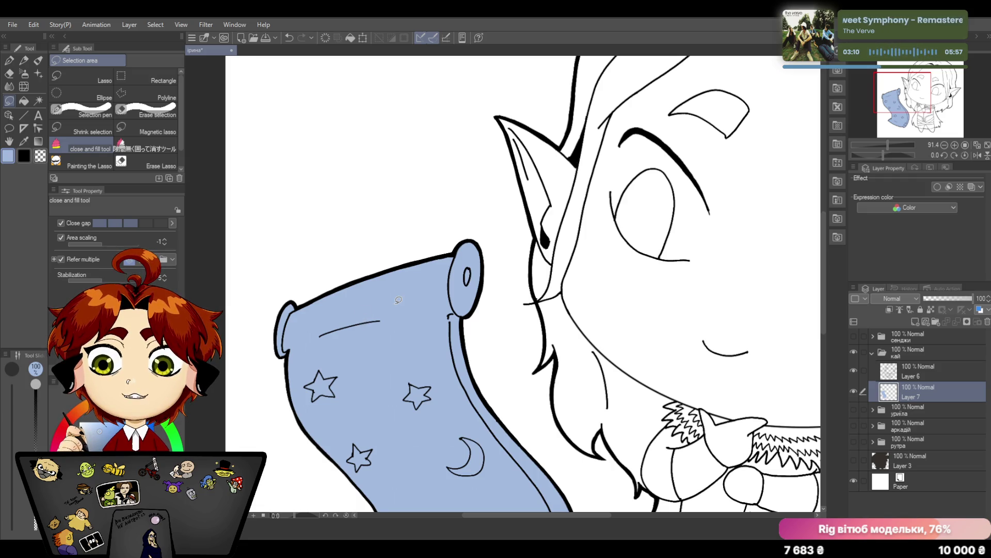
key(p)
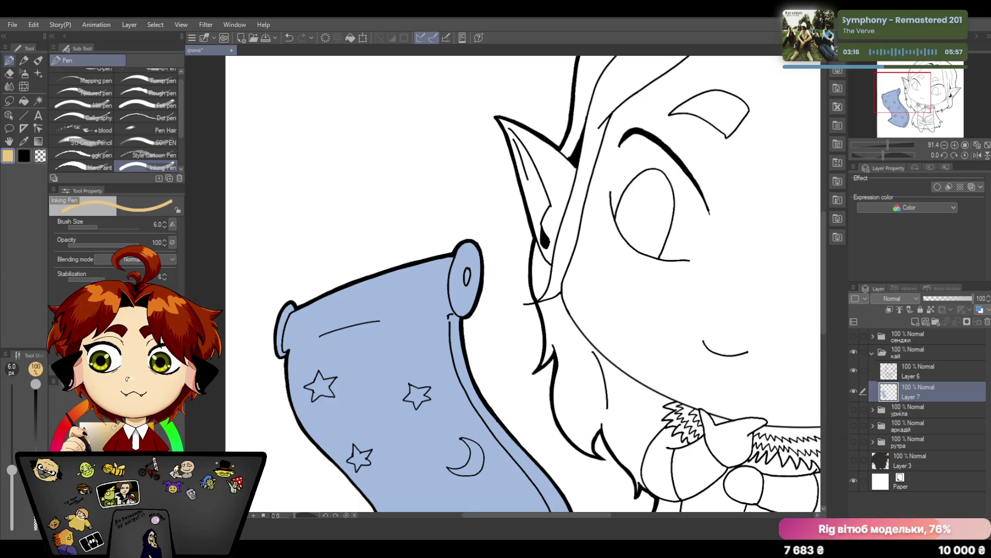
Paint the scroll's top roll hole beige with the HardPaint brush
drag(465, 268, 461, 301)
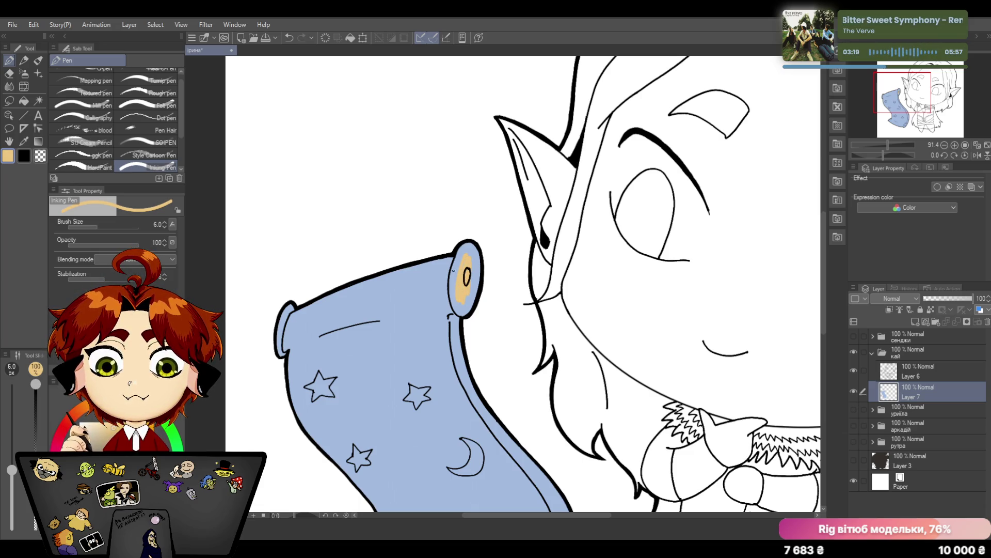
click(102, 161)
mouse_move(459, 258)
mouse_down()
mouse_move(457, 293)
mouse_move(465, 246)
mouse_up()
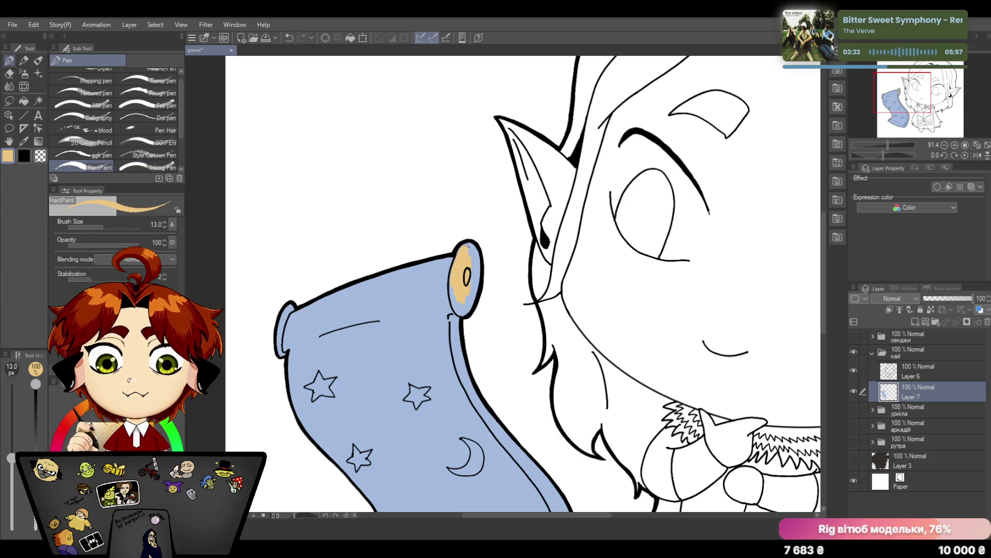
mouse_move(454, 290)
mouse_down()
mouse_move(465, 315)
mouse_move(475, 271)
mouse_up()
drag(464, 313, 469, 246)
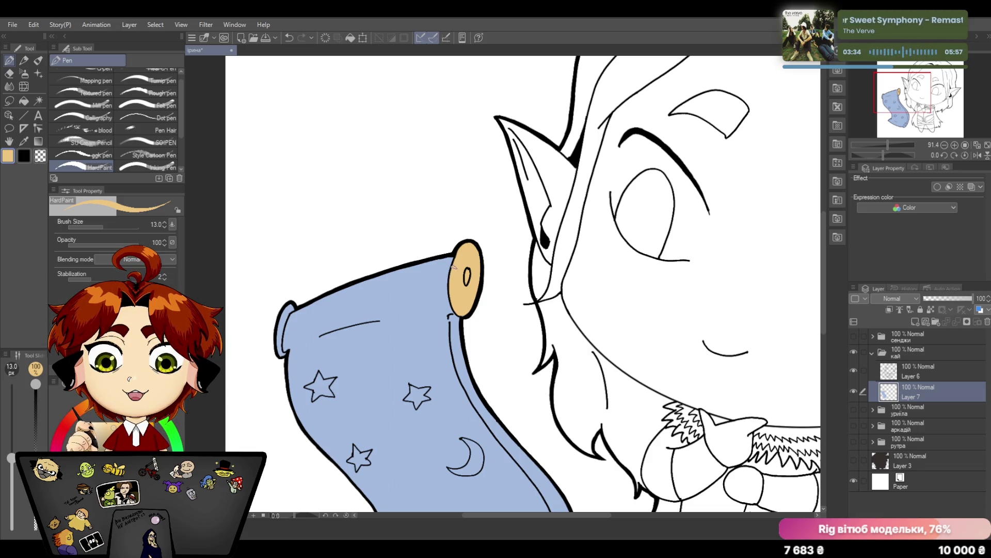
Paint the scroll's left end cap, bottom roll circles and lower-left edge tan
drag(290, 311, 280, 354)
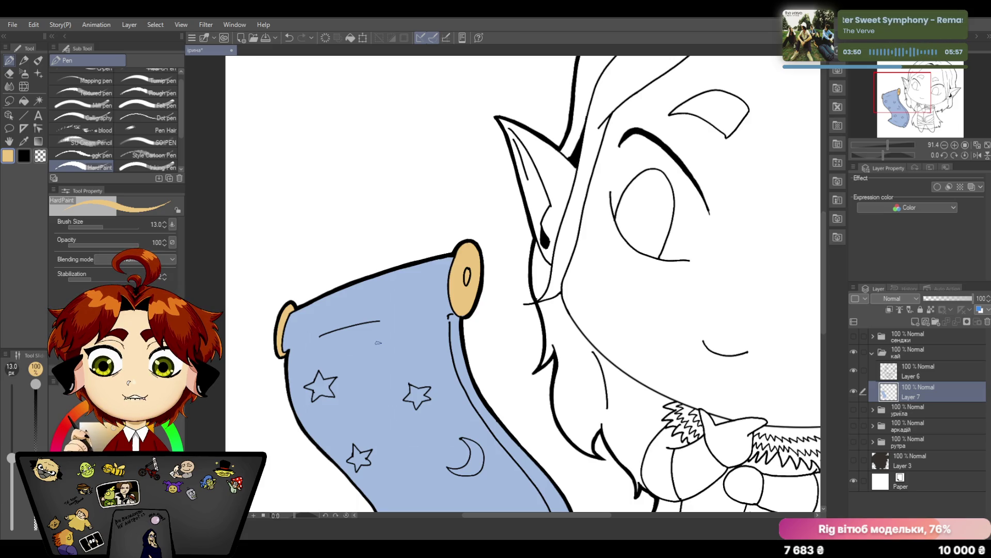
drag(824, 218, 823, 280)
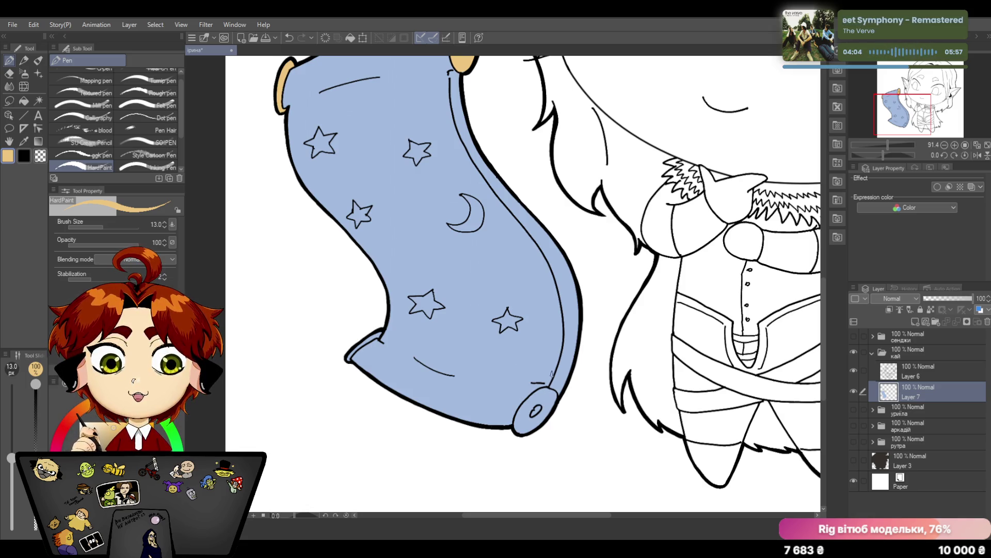
drag(548, 400, 535, 412)
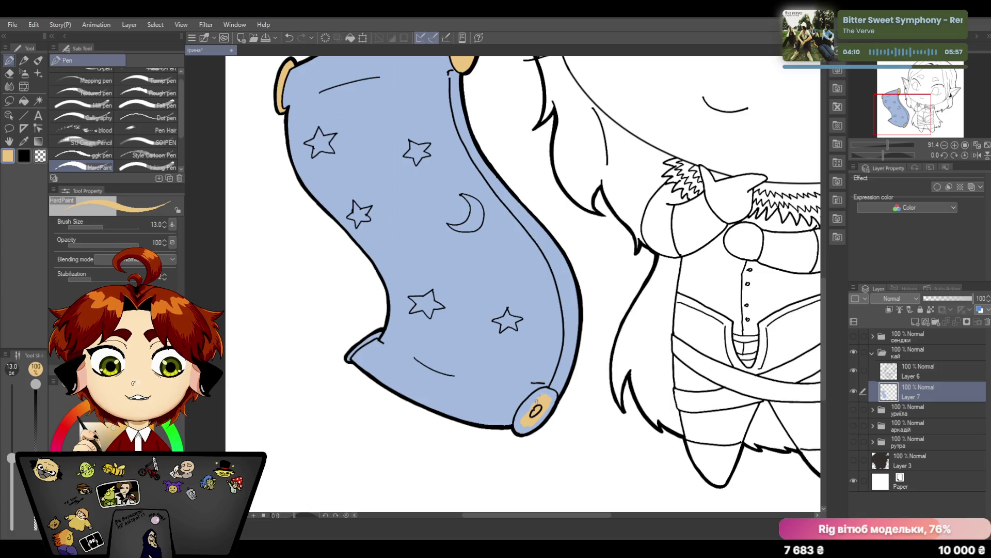
drag(540, 395, 533, 410)
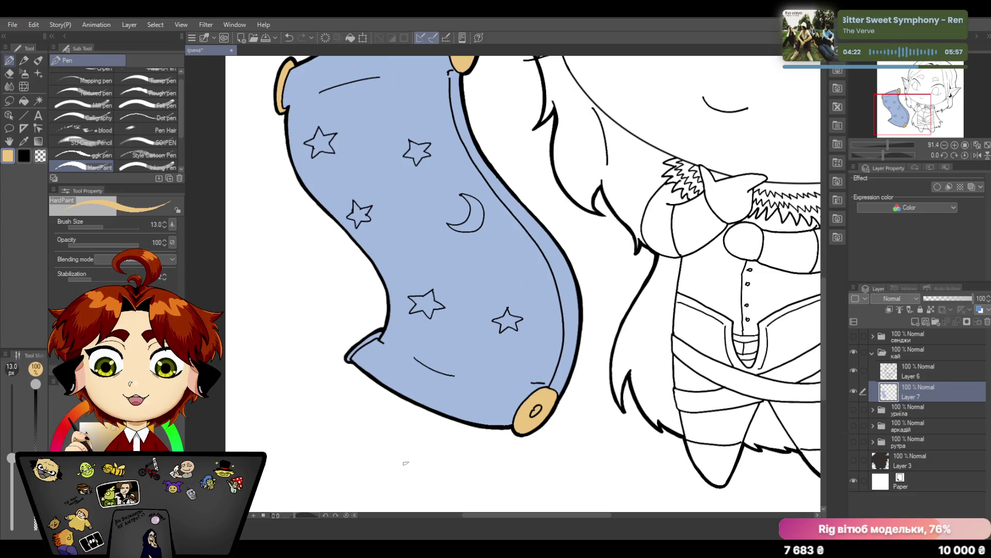
drag(381, 331, 351, 357)
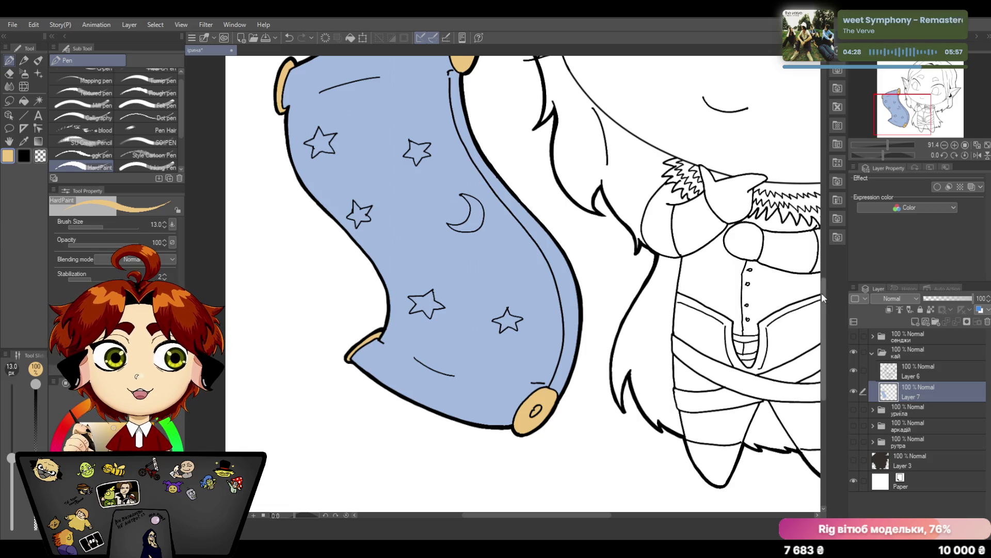
scroll(815, 269, up, 3)
scroll(815, 268, down, 2)
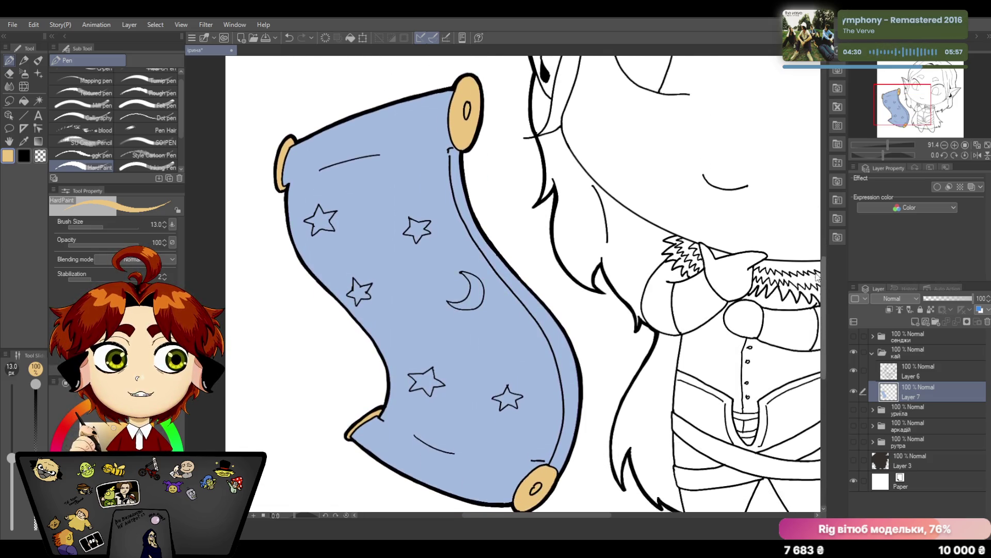
scroll(815, 268, up, 1)
scroll(815, 268, down, 2)
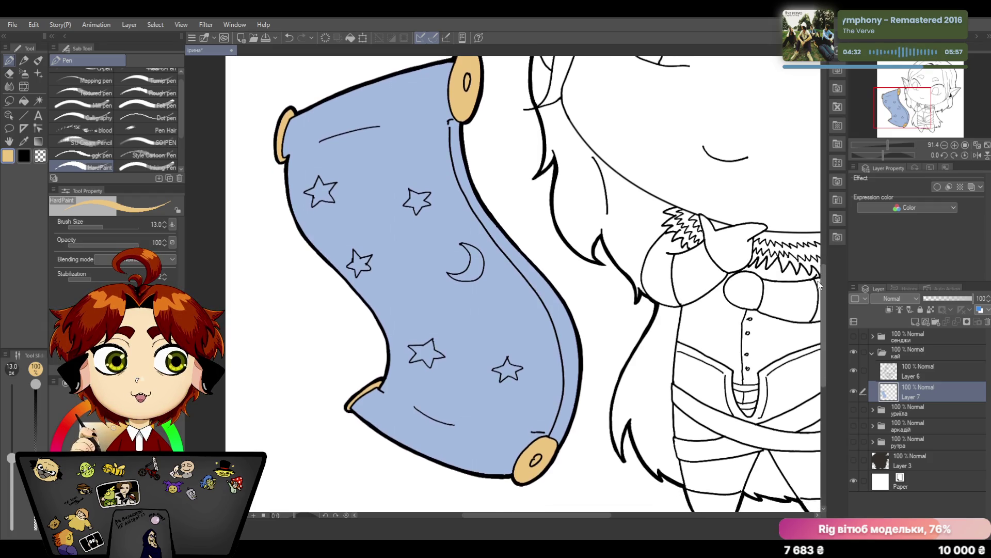
scroll(822, 267, up, 1)
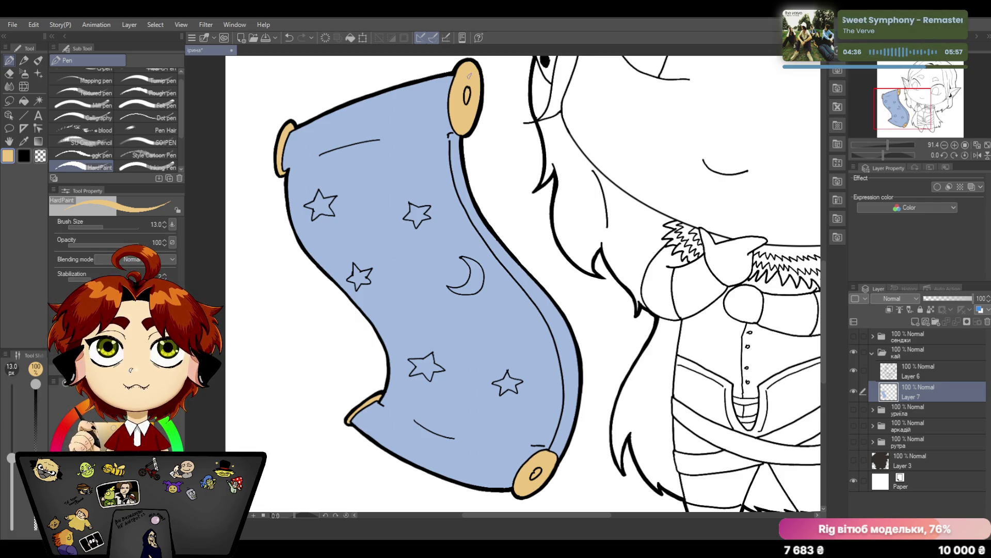
Pick a blue drawing colour and add a new Layer 8 for shading
click(116, 434)
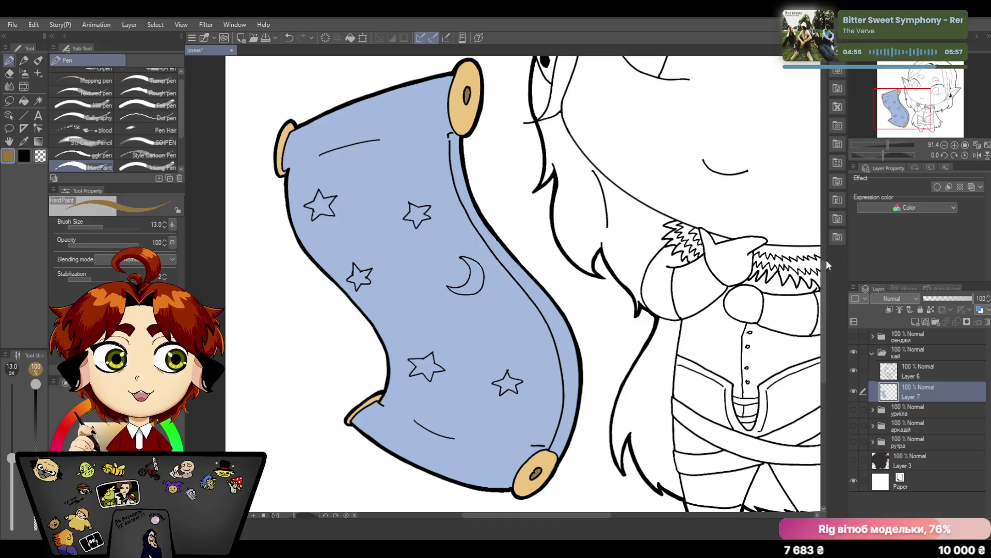
drag(886, 146, 889, 143)
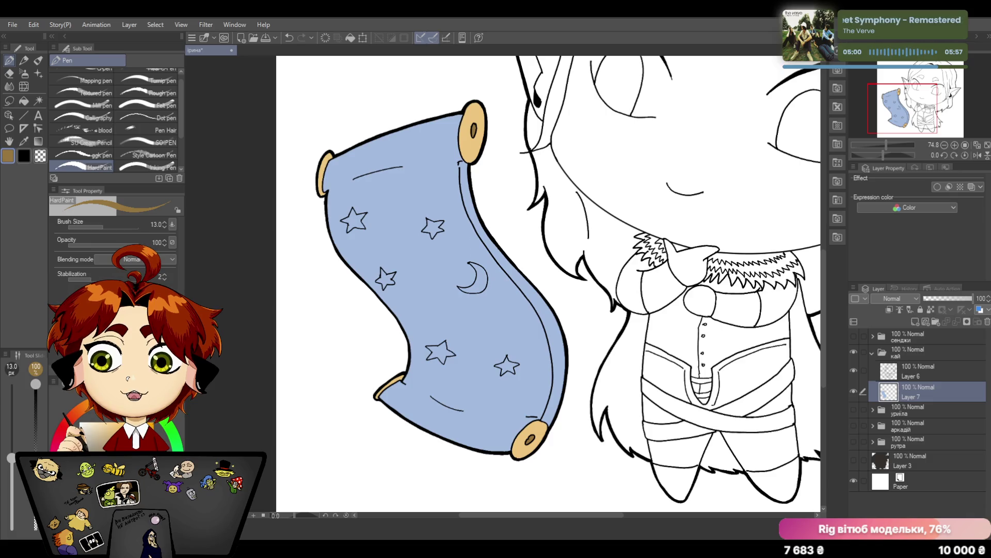
alt+click(435, 310)
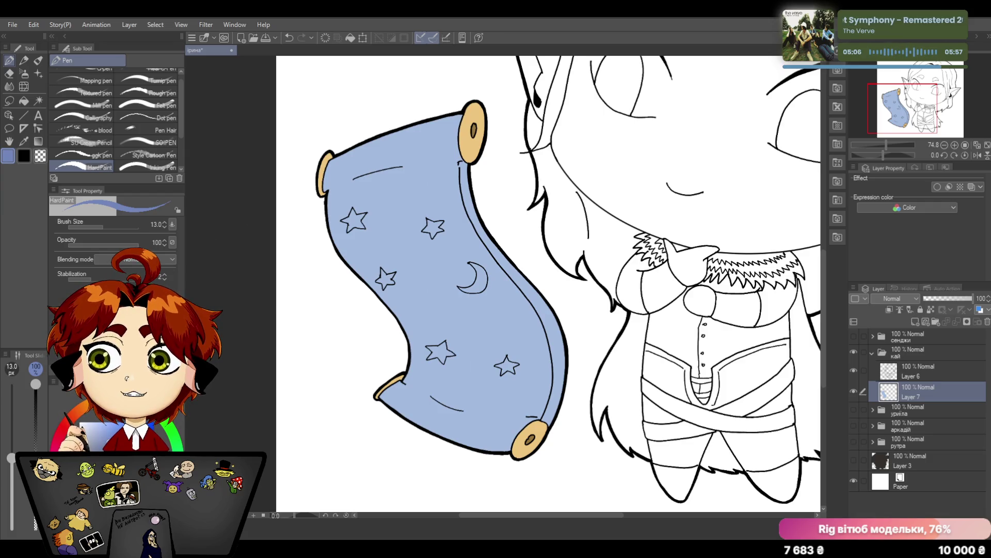
click(916, 321)
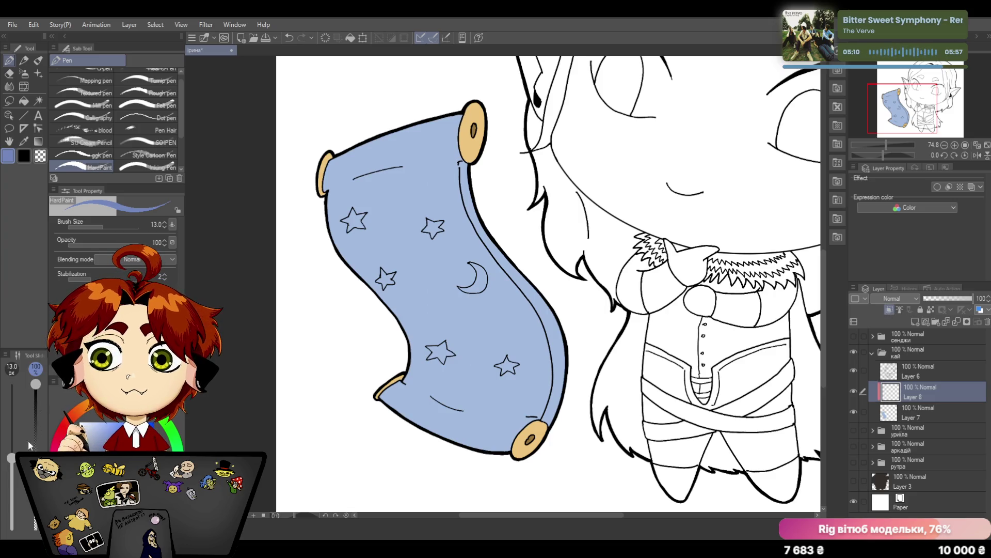
Shade the scroll's top, right side and broad middle darker blue with an enlarged brush
drag(12, 457, 13, 446)
mouse_move(352, 179)
mouse_down()
mouse_move(330, 159)
mouse_move(335, 196)
mouse_up()
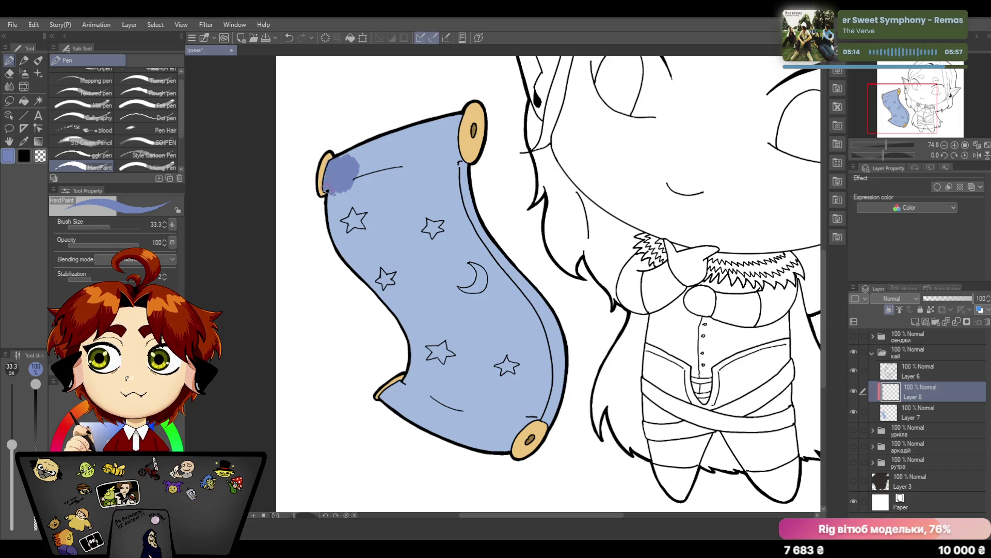
mouse_move(341, 159)
mouse_down()
mouse_move(418, 132)
mouse_move(363, 175)
mouse_move(358, 199)
mouse_up()
mouse_move(432, 121)
mouse_down()
mouse_move(407, 177)
mouse_move(420, 186)
mouse_move(442, 178)
mouse_move(457, 110)
mouse_move(453, 248)
mouse_up()
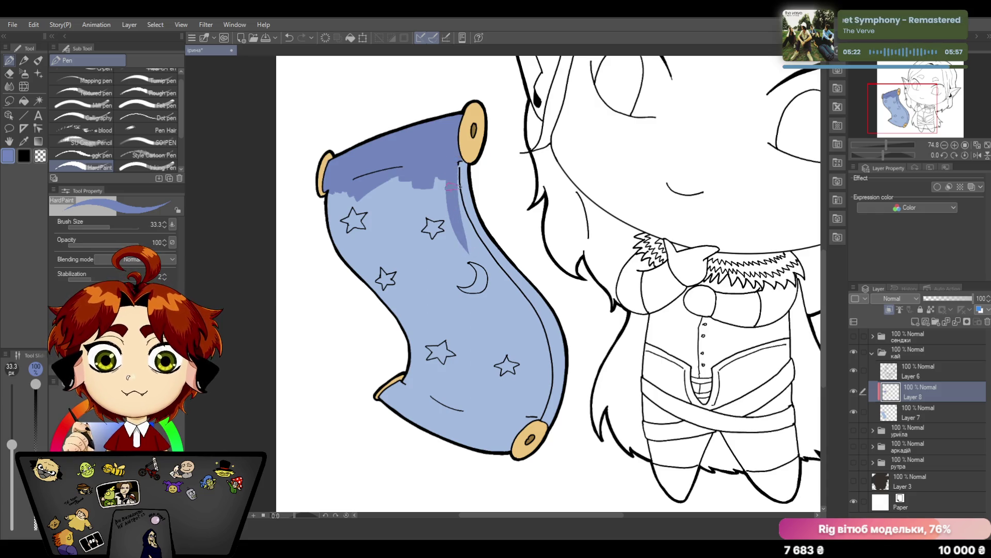
drag(462, 162, 500, 290)
mouse_move(484, 228)
mouse_down()
mouse_move(468, 283)
mouse_move(527, 368)
mouse_up()
drag(480, 318, 434, 183)
mouse_move(465, 279)
mouse_down()
mouse_move(426, 194)
mouse_move(504, 364)
mouse_up()
drag(484, 353, 403, 179)
mouse_move(445, 290)
mouse_down()
mouse_move(400, 159)
mouse_move(465, 348)
mouse_up()
mouse_move(391, 179)
mouse_down()
mouse_move(485, 360)
mouse_move(465, 352)
mouse_move(370, 197)
mouse_move(365, 300)
mouse_up()
mouse_move(349, 193)
mouse_down()
mouse_move(341, 271)
mouse_move(333, 260)
mouse_up()
mouse_move(329, 195)
mouse_down()
mouse_move(341, 263)
mouse_move(364, 279)
mouse_up()
Extend the dark blue over the scroll's lower part, leaving a narrow light strip on the right edge
drag(428, 331, 434, 388)
mouse_move(426, 349)
mouse_down()
mouse_move(418, 387)
mouse_move(411, 372)
mouse_move(399, 403)
mouse_up()
mouse_move(411, 367)
mouse_down()
mouse_move(396, 406)
mouse_move(382, 396)
mouse_move(404, 379)
mouse_move(426, 399)
mouse_up()
drag(442, 341, 407, 418)
mouse_move(472, 373)
mouse_down()
mouse_move(400, 433)
mouse_move(422, 430)
mouse_up()
mouse_move(504, 365)
mouse_down()
mouse_move(434, 434)
mouse_move(473, 446)
mouse_up()
drag(515, 407, 473, 450)
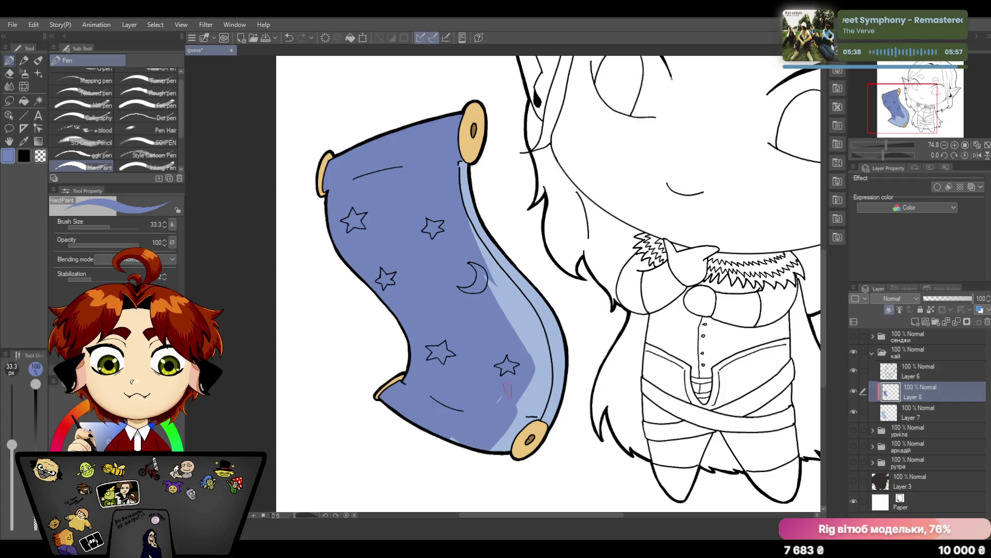
mouse_move(512, 397)
mouse_down()
mouse_move(500, 449)
mouse_move(510, 447)
mouse_up()
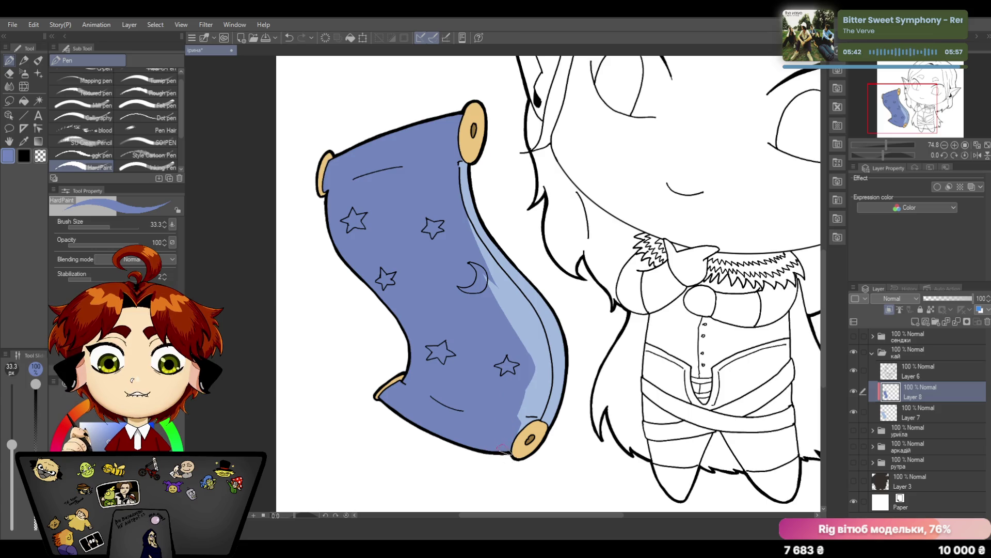
drag(535, 402, 521, 431)
mouse_move(543, 364)
mouse_down()
mouse_move(533, 418)
mouse_move(523, 409)
mouse_move(540, 420)
mouse_move(549, 408)
mouse_up()
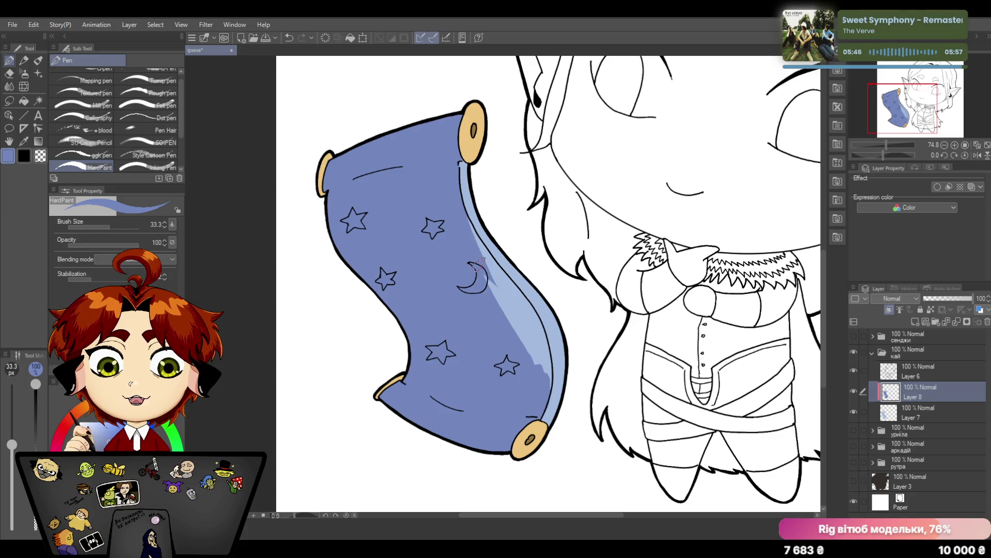
drag(485, 267, 540, 364)
drag(517, 303, 542, 364)
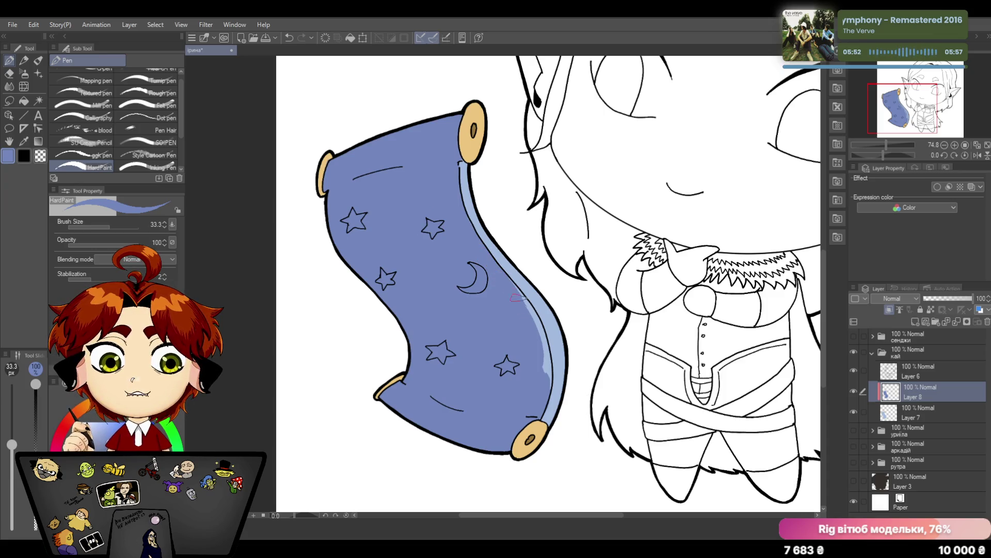
mouse_move(552, 378)
mouse_down()
mouse_move(530, 313)
mouse_move(553, 386)
mouse_up()
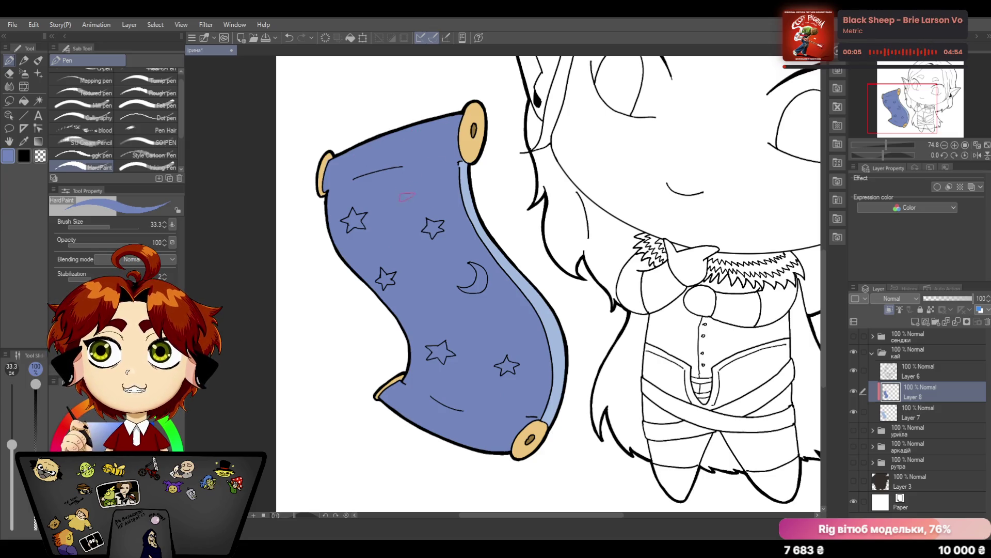
click(75, 432)
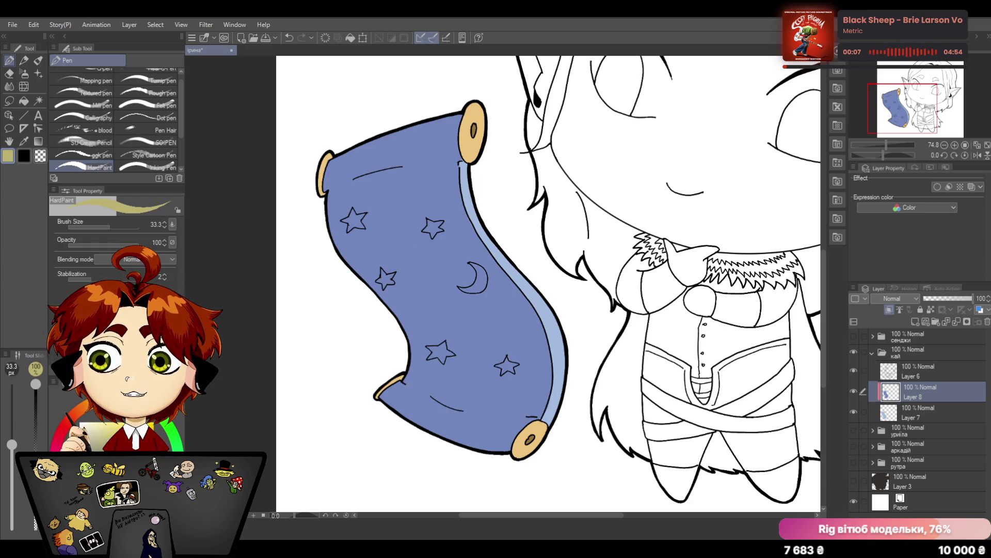
With a fine inking pen, colour the scroll's upper-left and right stars yellow
click(74, 431)
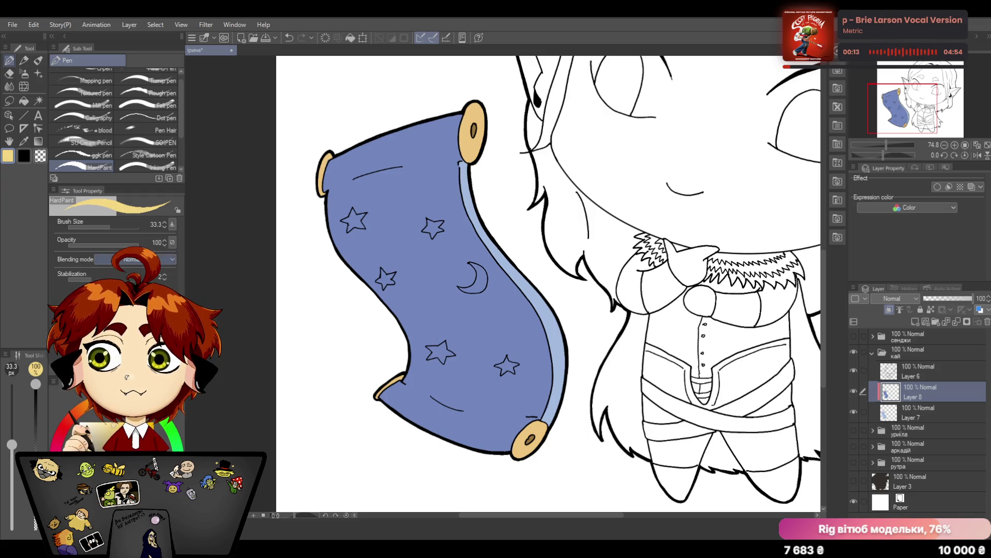
click(142, 167)
drag(350, 212, 355, 223)
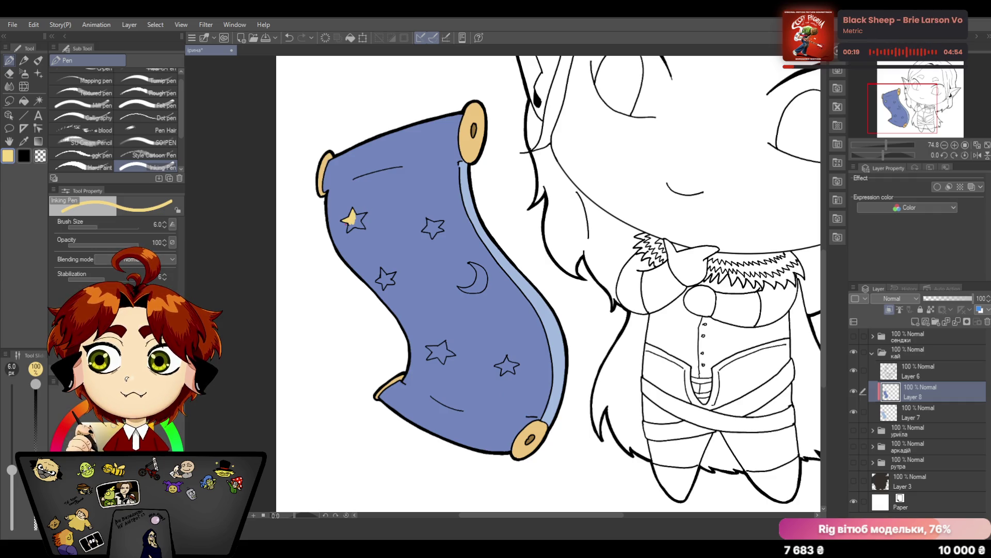
drag(348, 223, 359, 218)
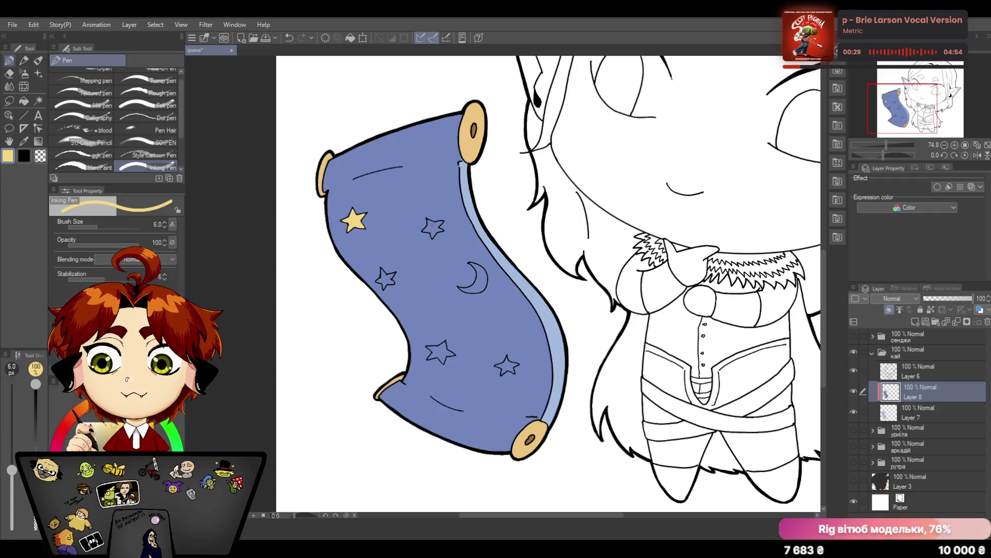
drag(430, 224, 428, 230)
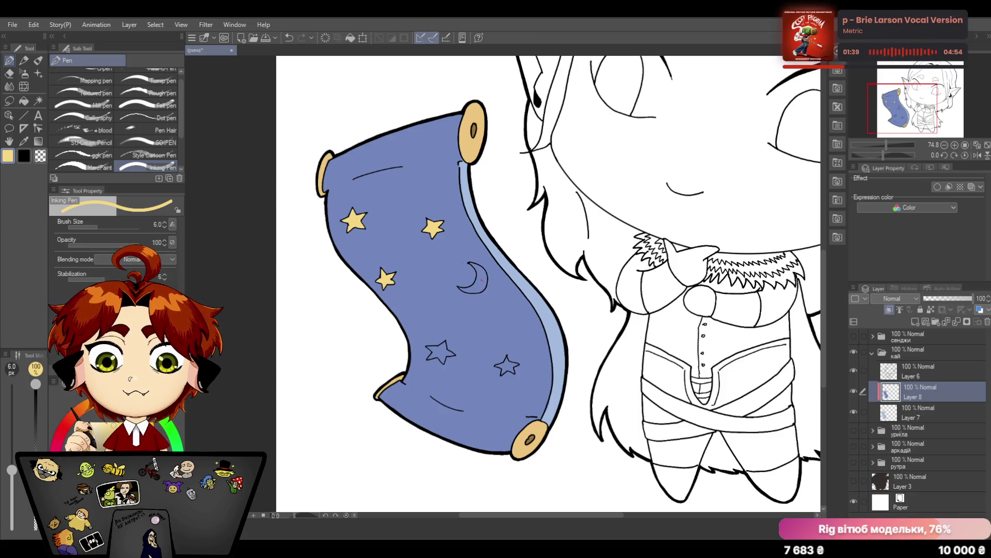
Fill the crescent moon and the remaining lower stars with yellow
drag(482, 281, 480, 290)
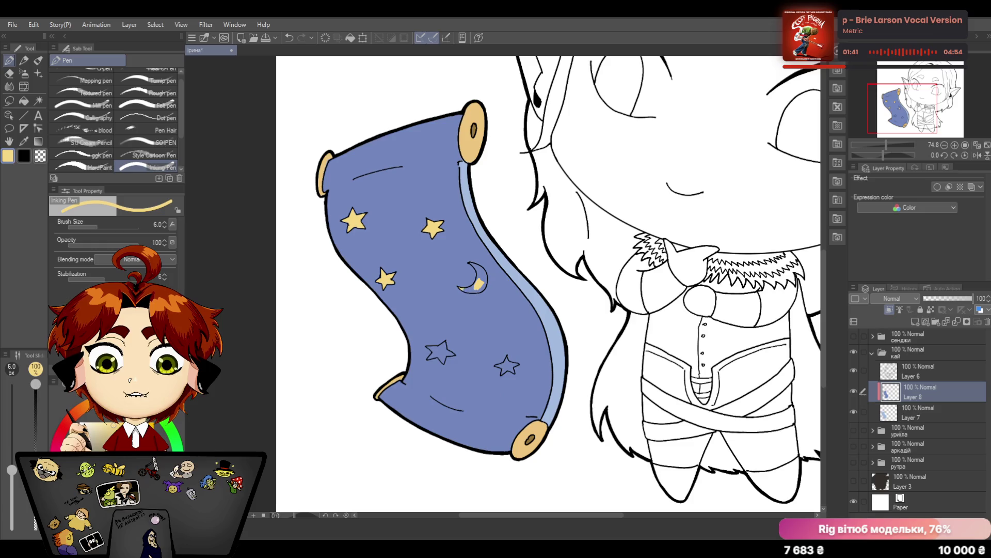
mouse_move(465, 288)
mouse_down()
mouse_move(486, 291)
mouse_move(485, 280)
mouse_up()
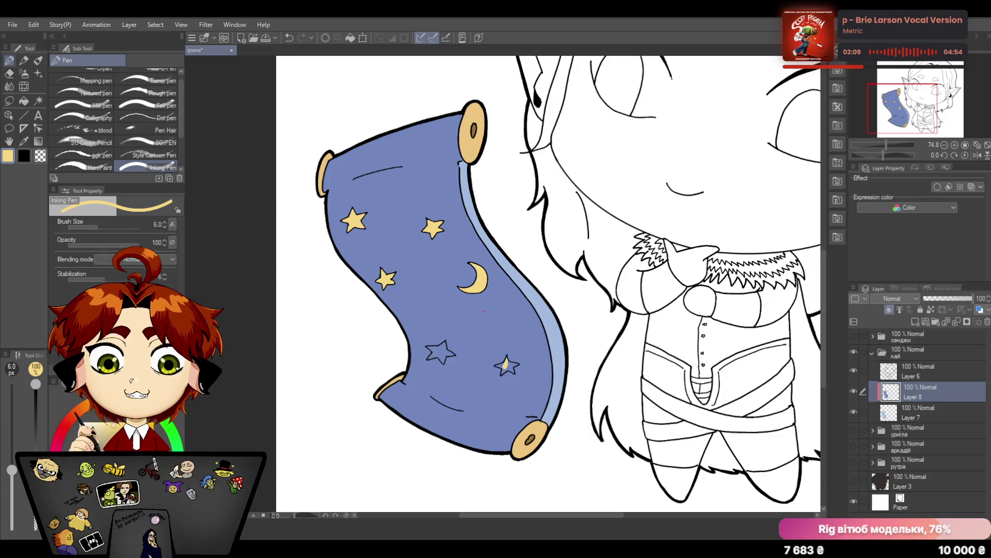
drag(506, 363, 500, 365)
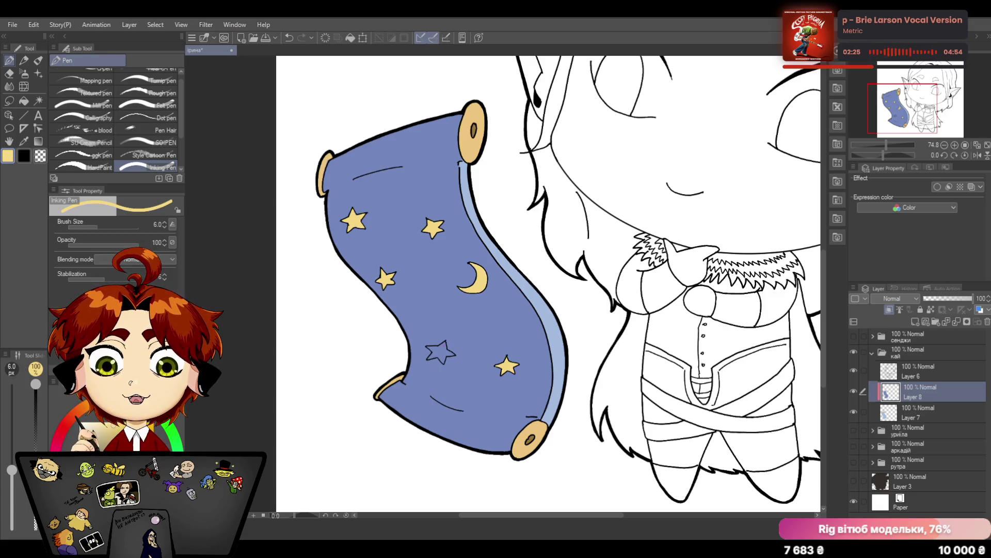
drag(434, 349, 440, 360)
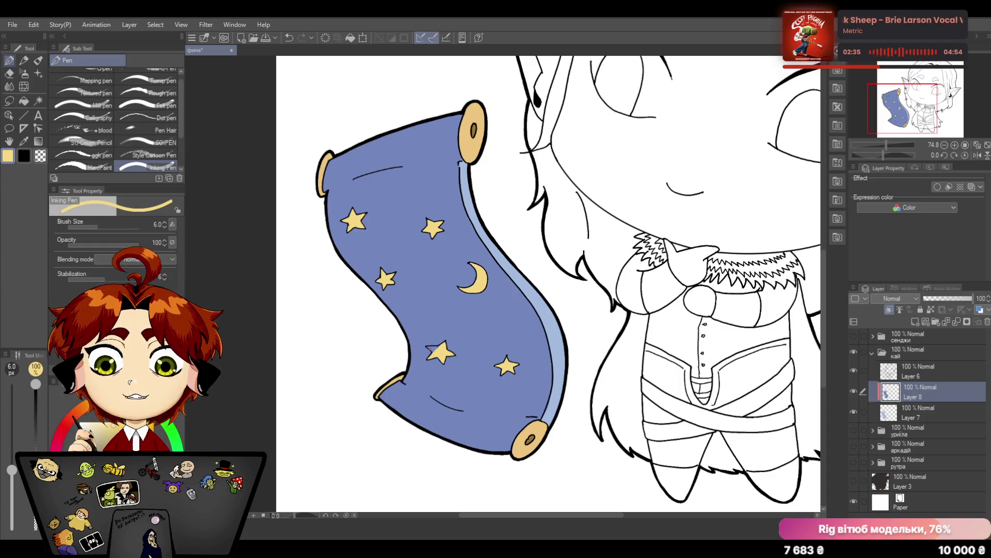
drag(427, 348, 441, 348)
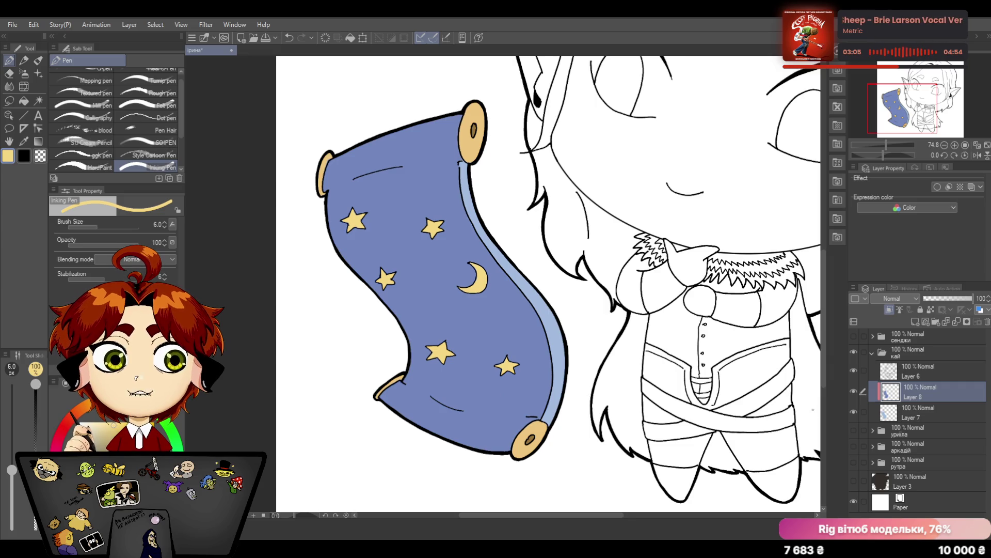
scroll(823, 256, up, 1)
drag(886, 144, 882, 143)
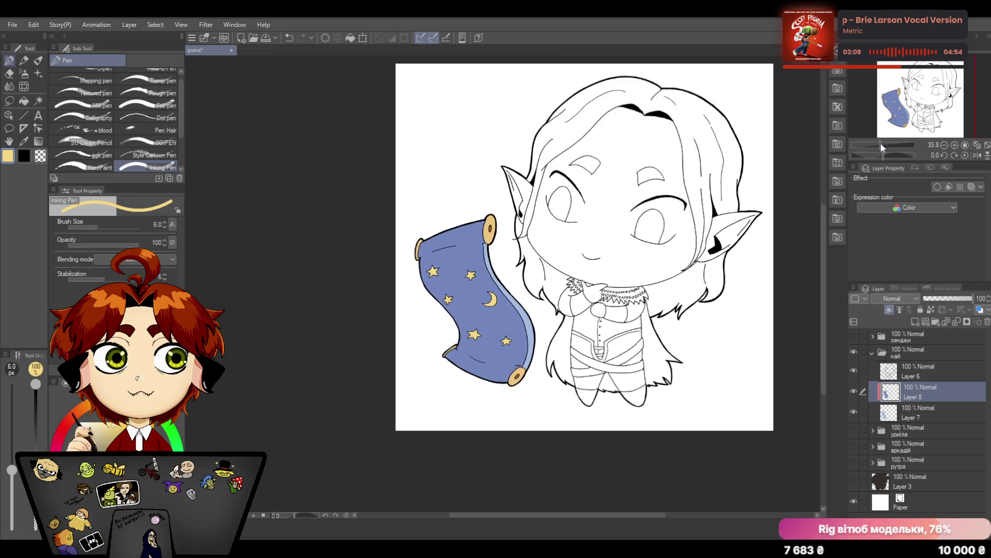
Merge Layer 8 into Layer 7 and add a fresh empty Layer 8 above it
drag(882, 143, 880, 142)
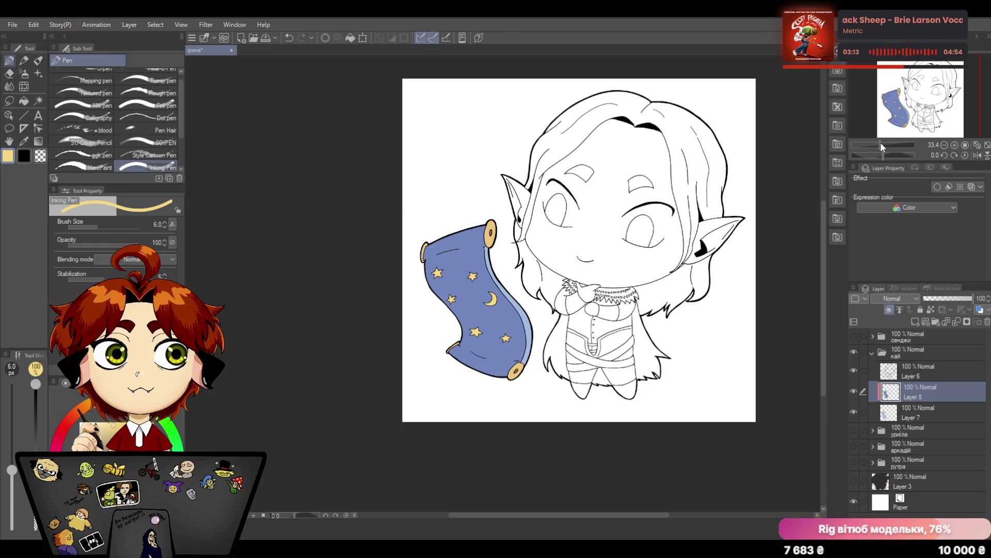
click(957, 322)
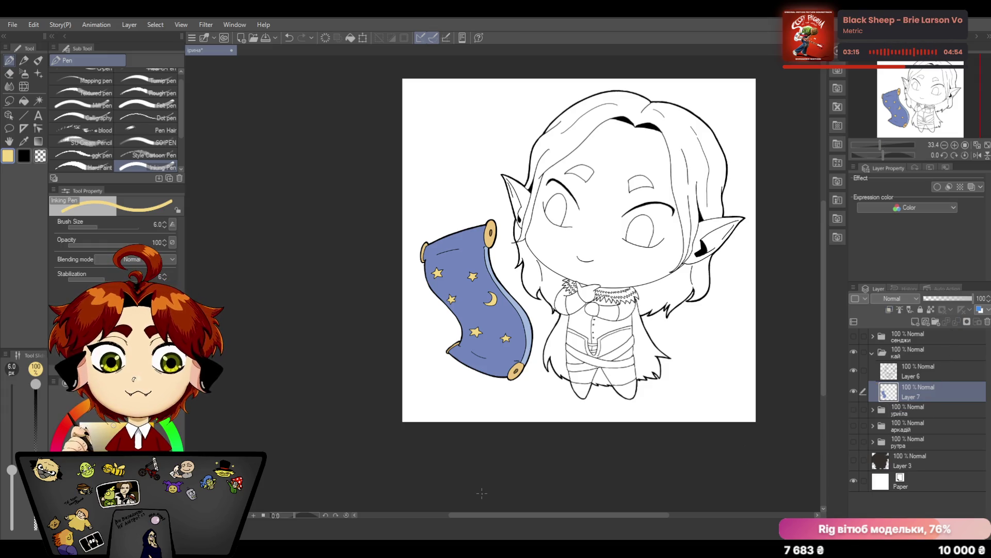
click(915, 321)
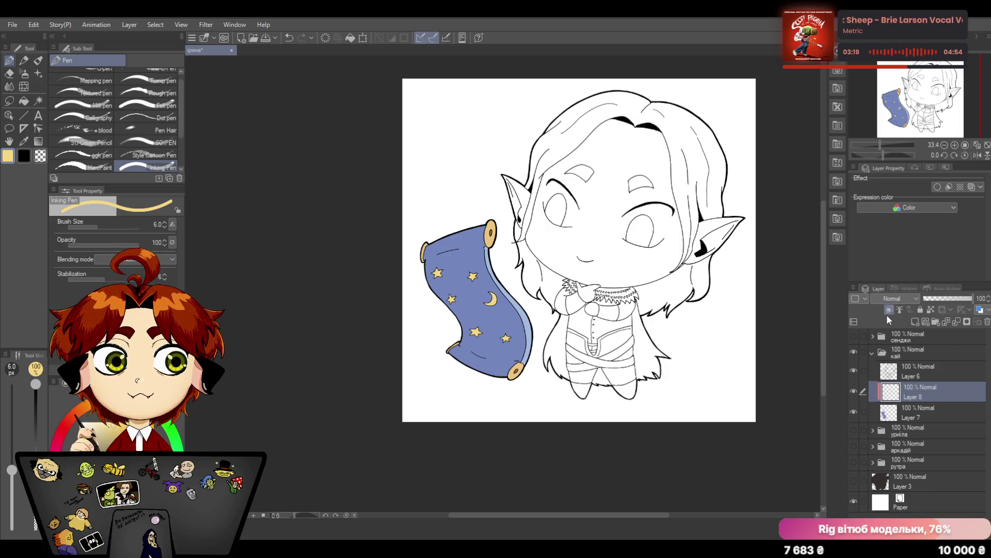
drag(873, 144, 883, 140)
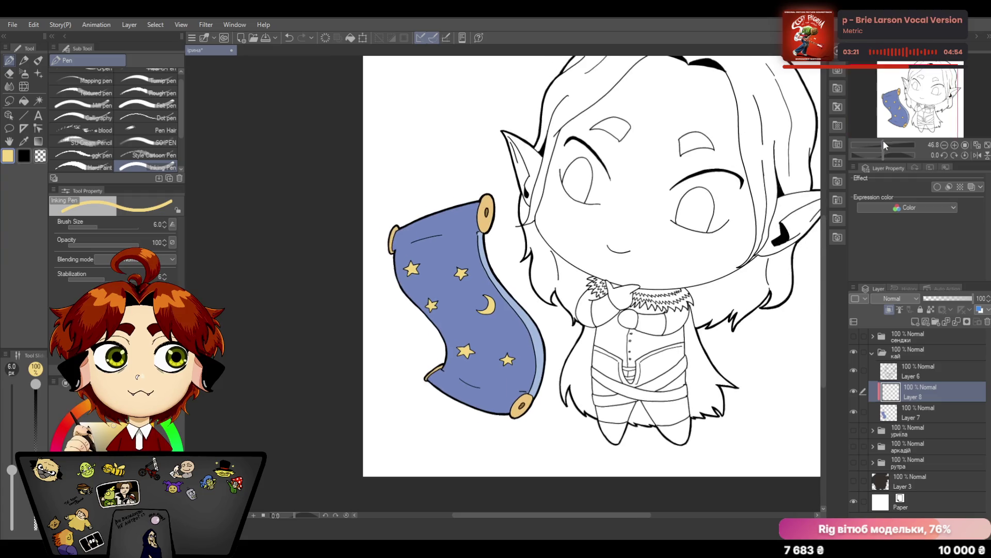
Sample the scroll's blue with the eyedropper and switch to the airbrush
click(25, 141)
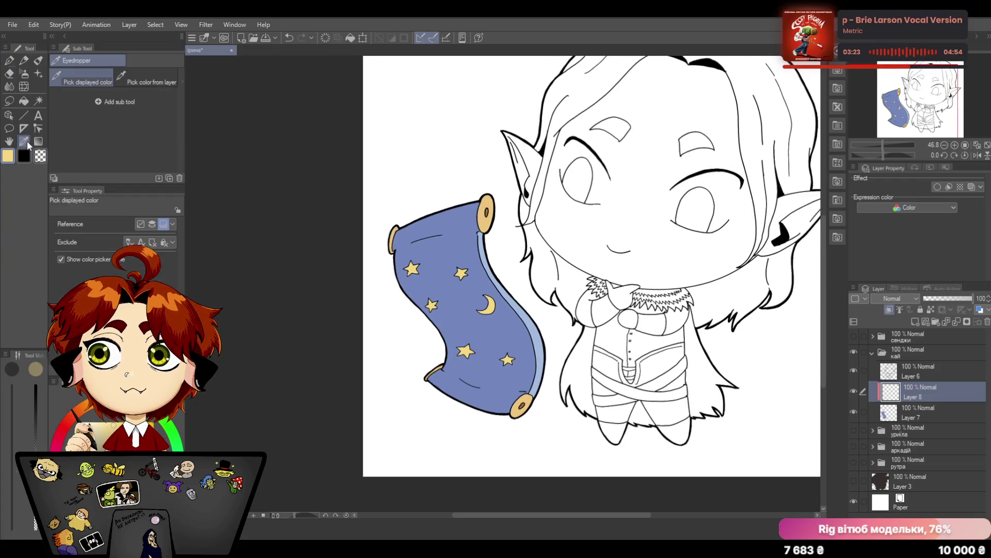
click(497, 334)
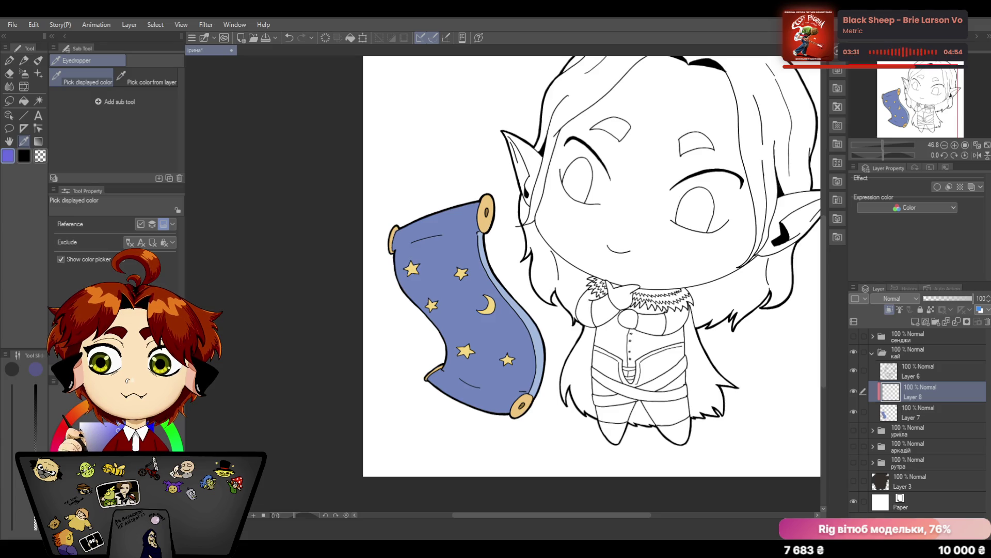
key(b)
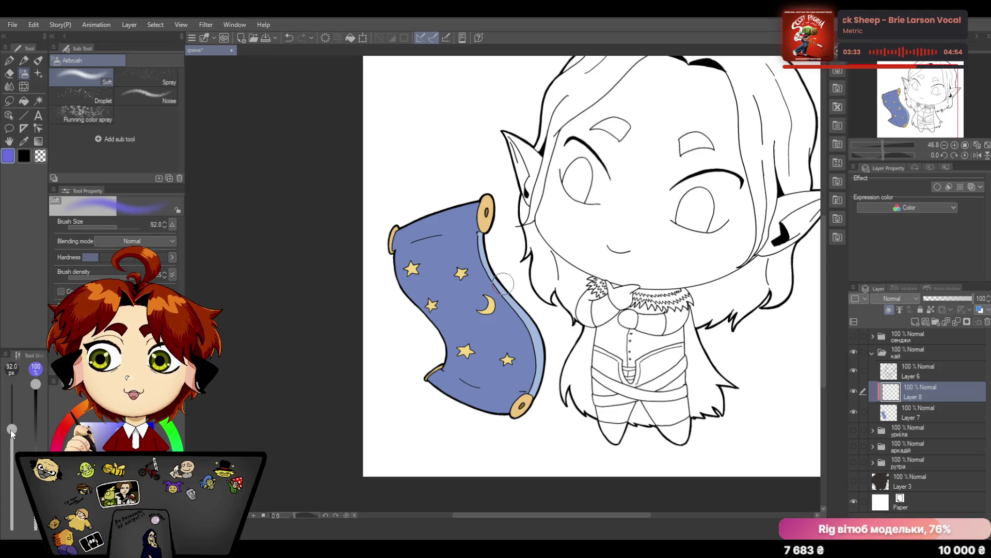
Spray soft lighter-purple tint across the scroll with a ~98 airbrush, then pick yellow
drag(11, 431, 12, 427)
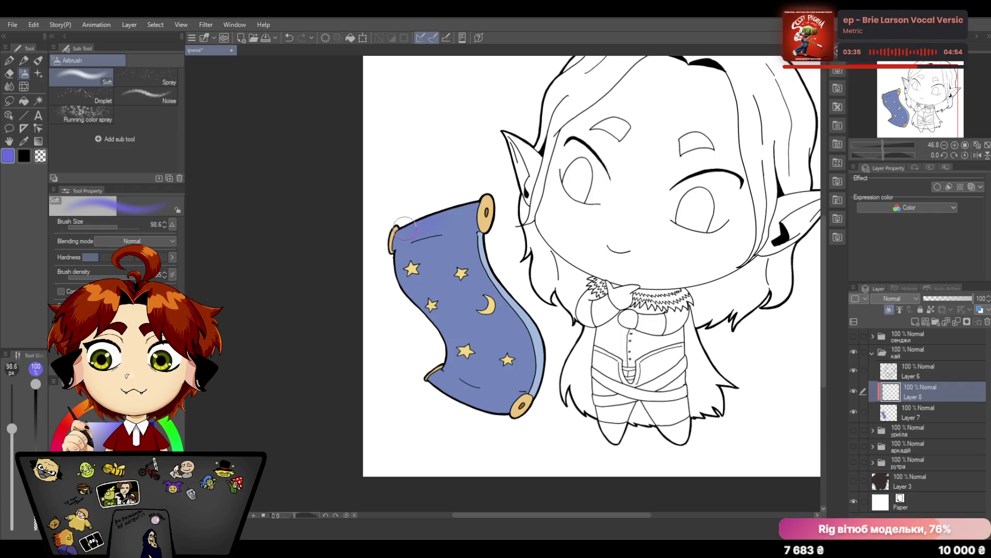
drag(405, 225, 422, 232)
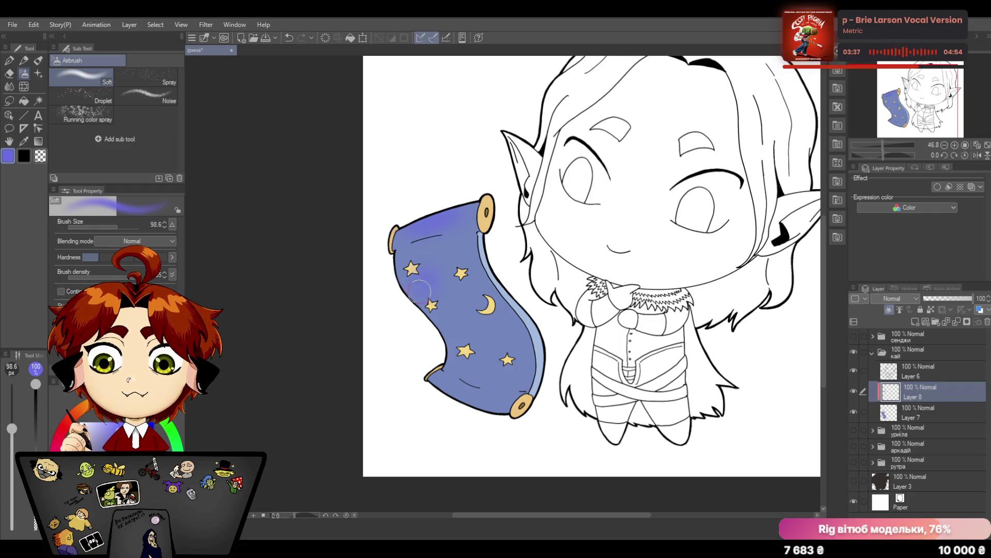
drag(419, 291, 441, 308)
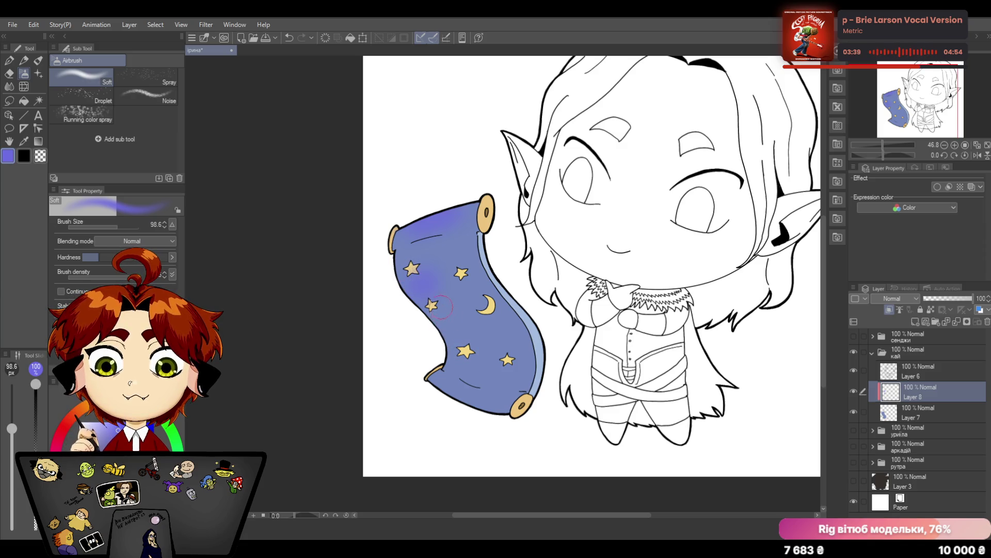
drag(444, 319, 464, 329)
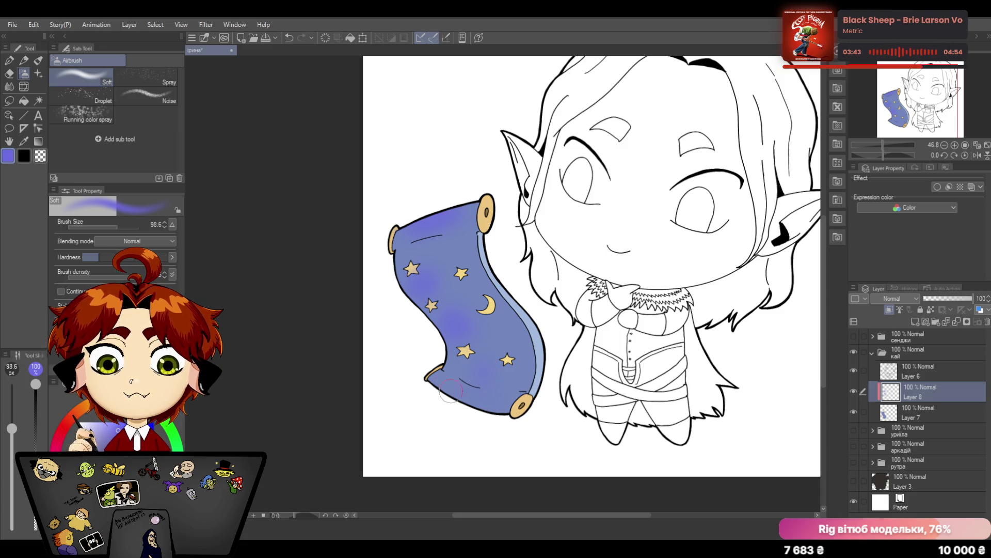
drag(464, 385, 512, 377)
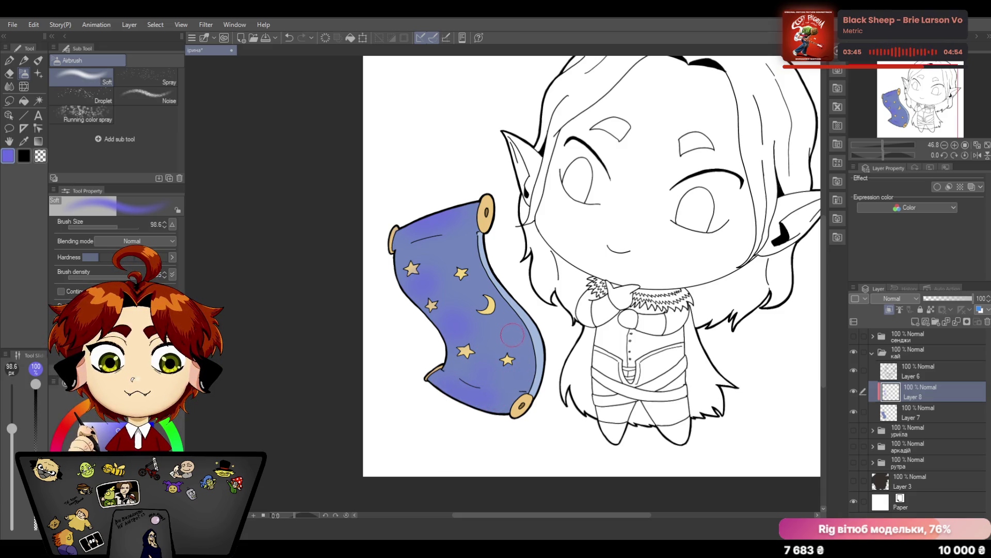
drag(512, 334, 437, 232)
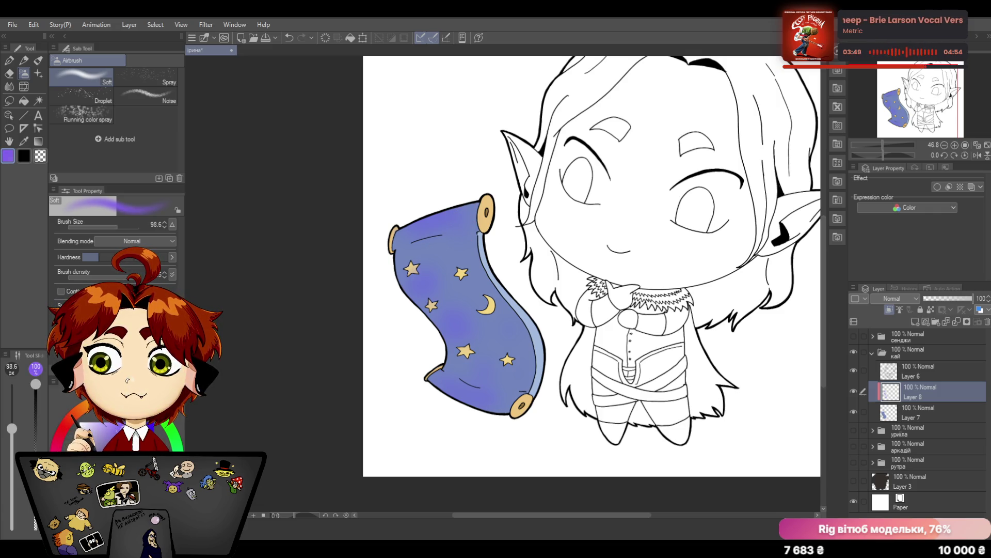
mouse_move(460, 333)
mouse_down()
mouse_move(436, 265)
mouse_move(472, 378)
mouse_move(502, 397)
mouse_up()
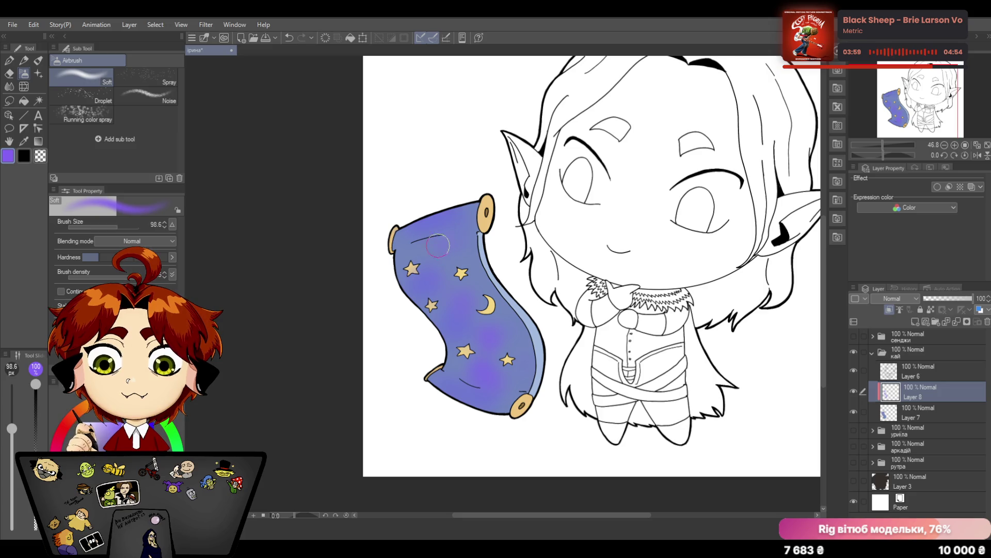
alt+click(431, 305)
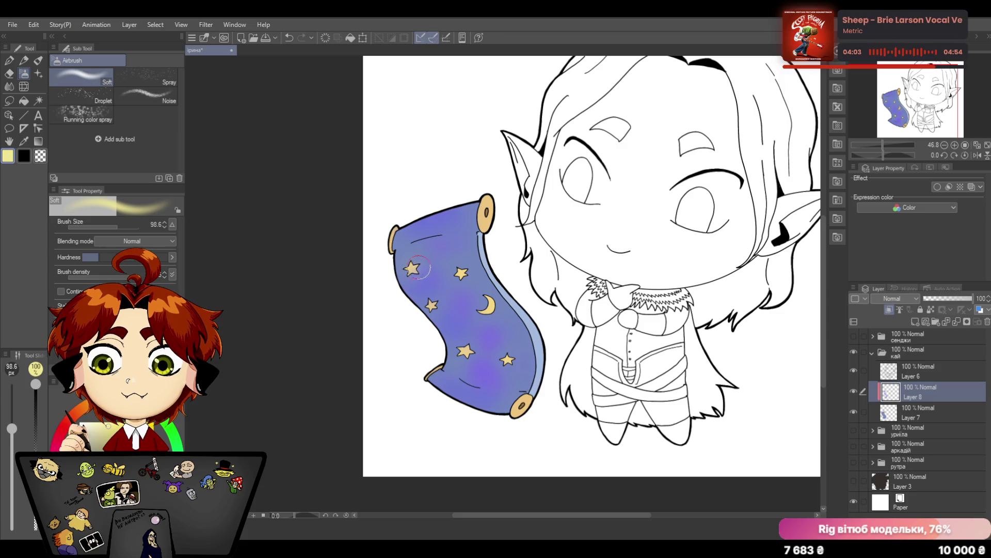
Airbrush soft yellow glows around the scroll's stars and moon
mouse_move(455, 263)
mouse_down()
mouse_move(467, 285)
mouse_move(445, 304)
mouse_move(496, 306)
mouse_move(494, 329)
mouse_move(465, 358)
mouse_move(513, 363)
mouse_up()
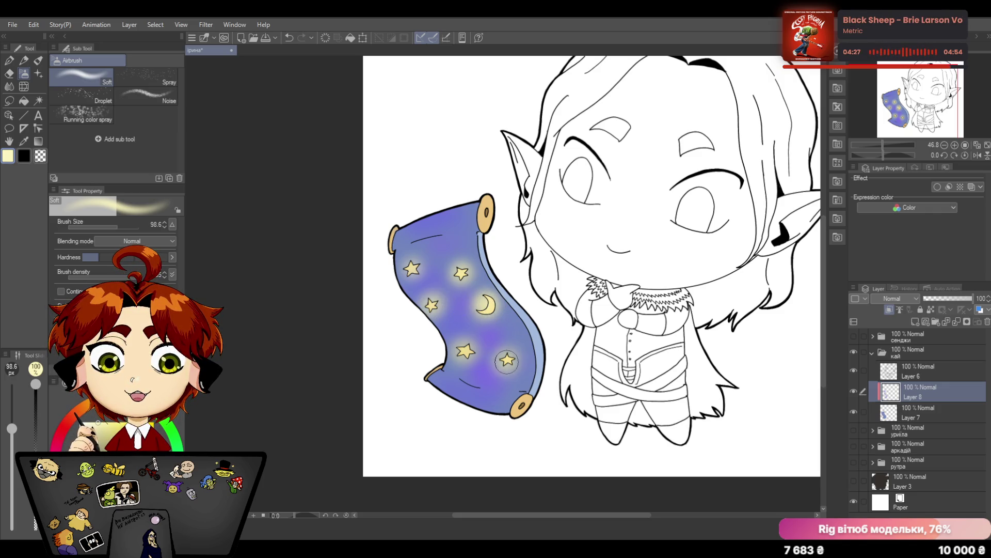
mouse_move(507, 359)
mouse_down()
mouse_move(464, 358)
mouse_move(517, 386)
mouse_up()
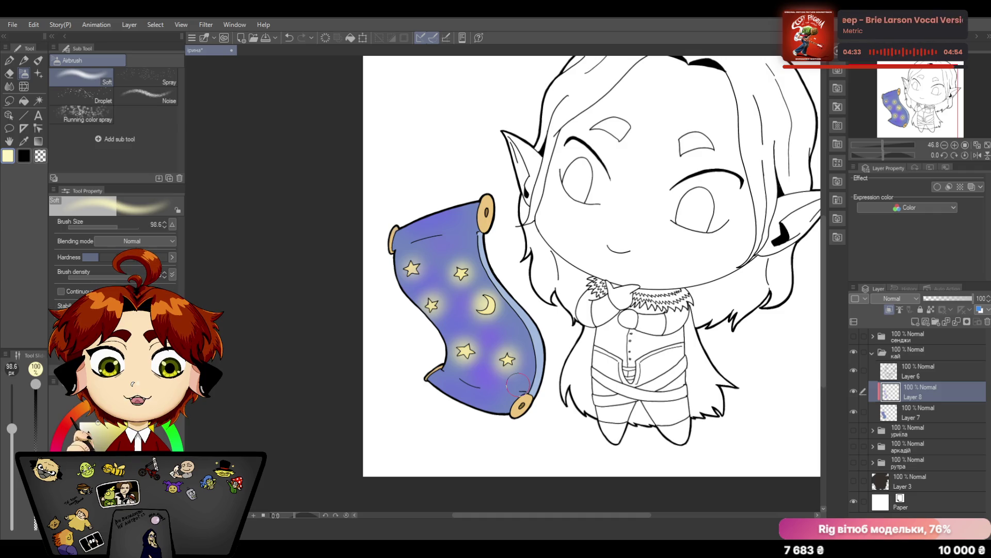
drag(461, 268, 463, 266)
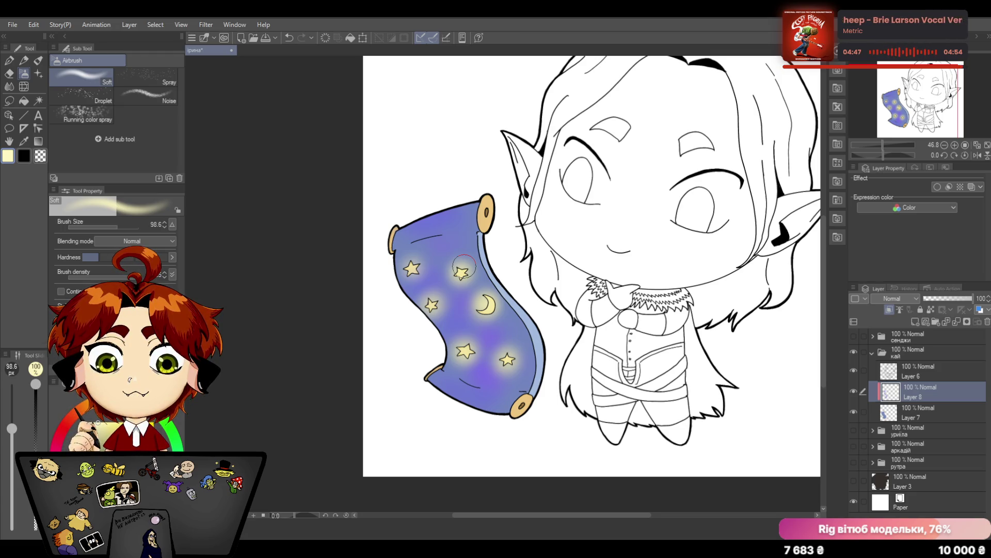
mouse_move(882, 144)
mouse_down()
mouse_move(873, 146)
mouse_move(883, 142)
mouse_up()
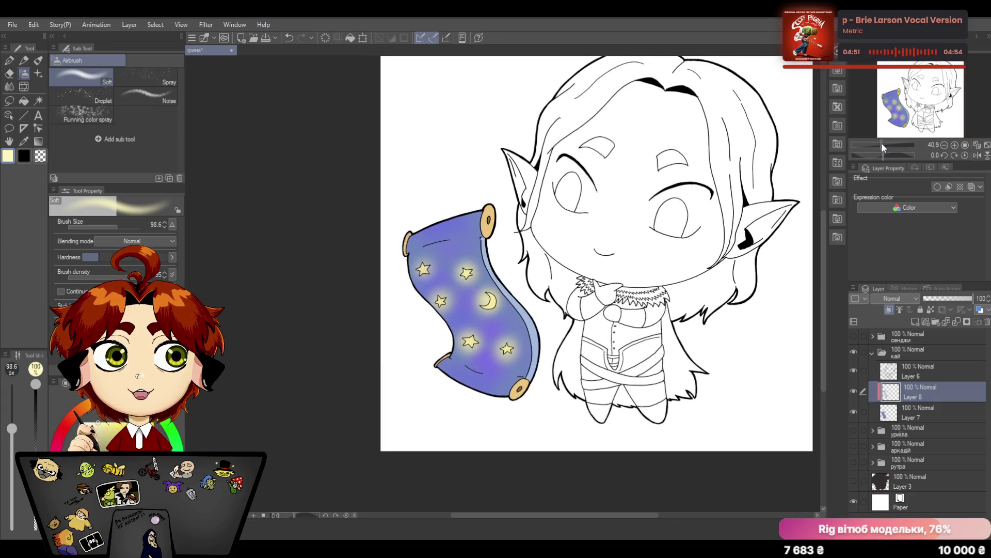
Sample the scroll's blue as drawing colour and return to the HardPaint brush
key(i)
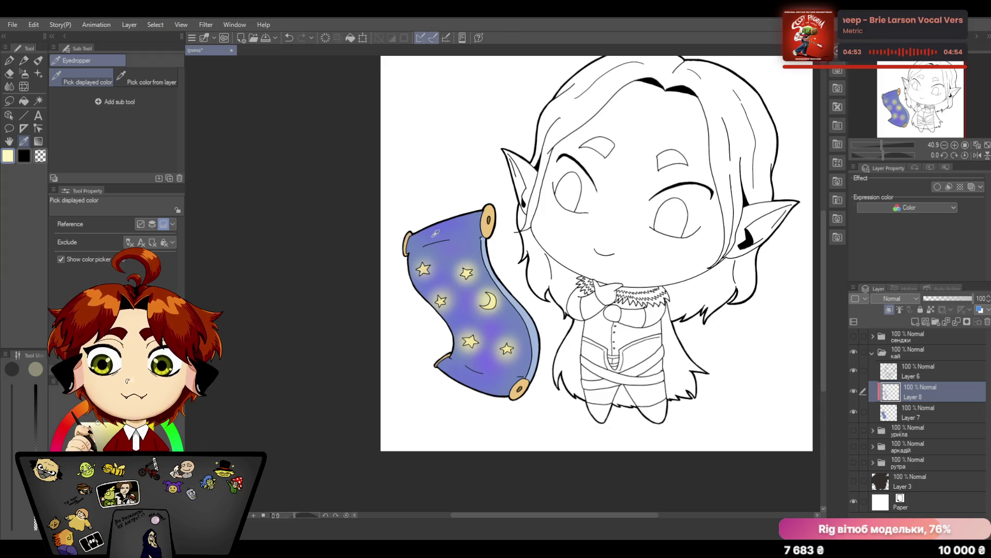
click(436, 233)
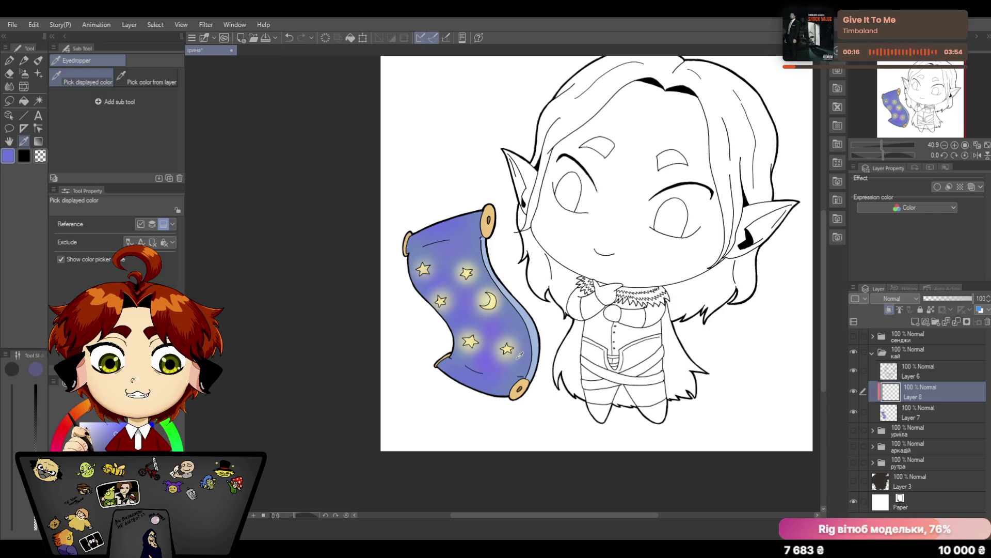
key(p)
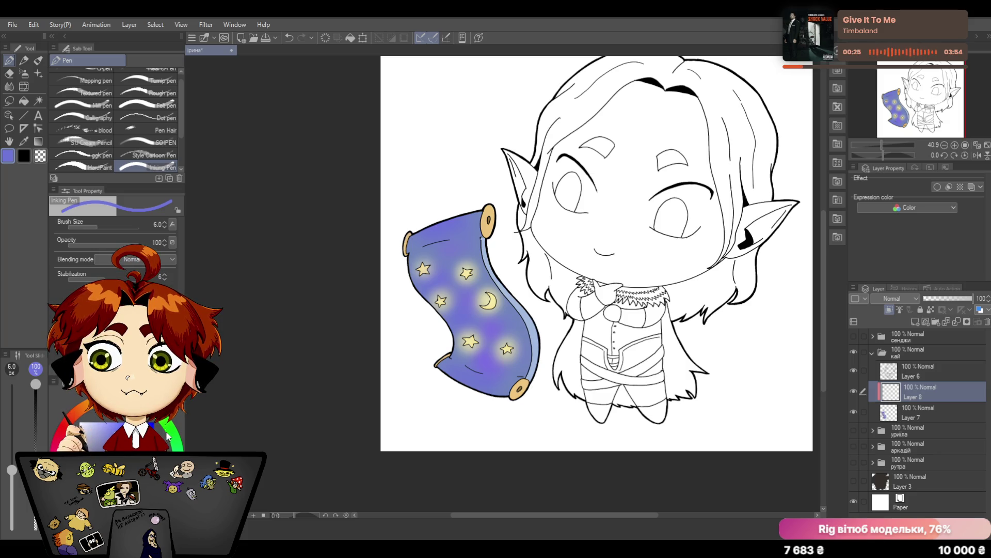
click(100, 169)
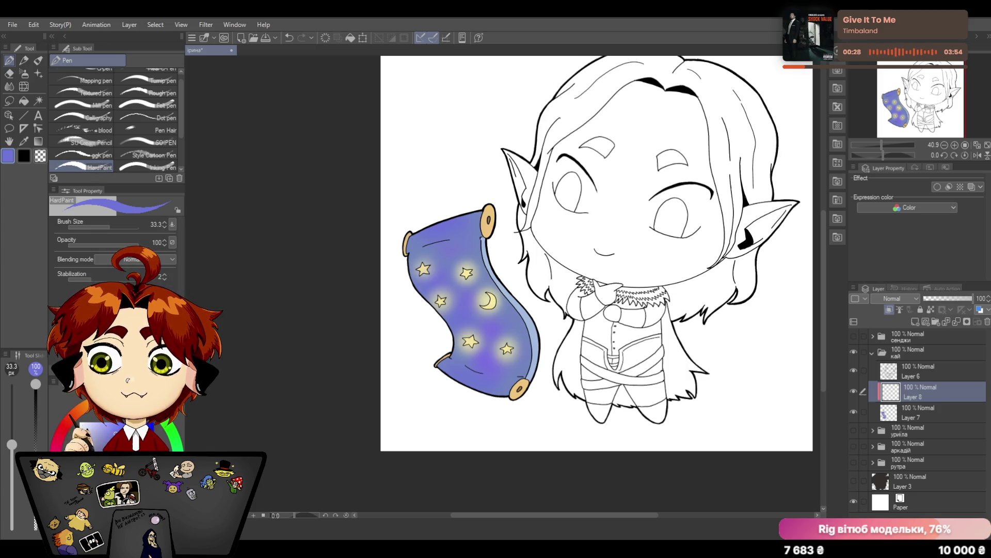
Set Layer 8 to Multiply blending and pick pale lavender with a smaller brush
click(899, 298)
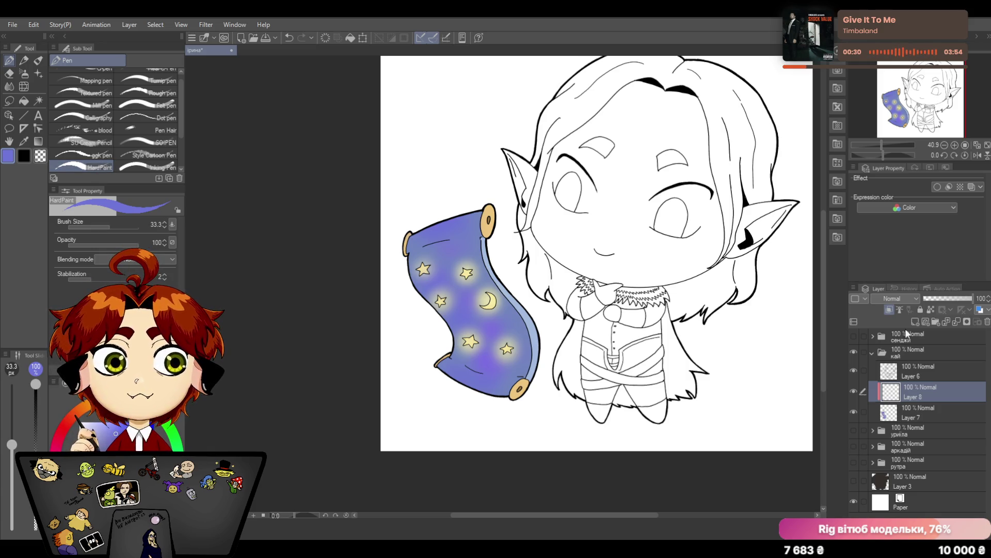
click(909, 274)
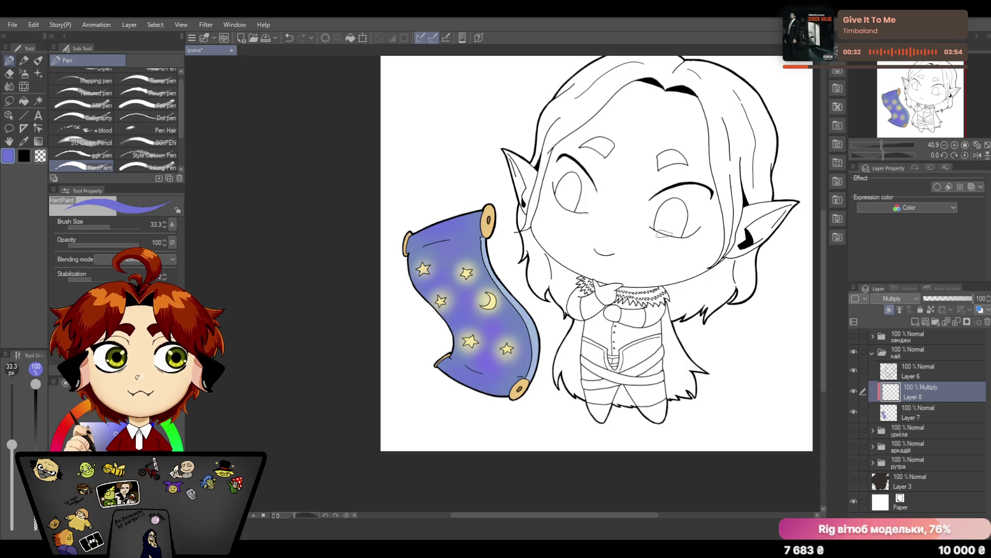
click(101, 426)
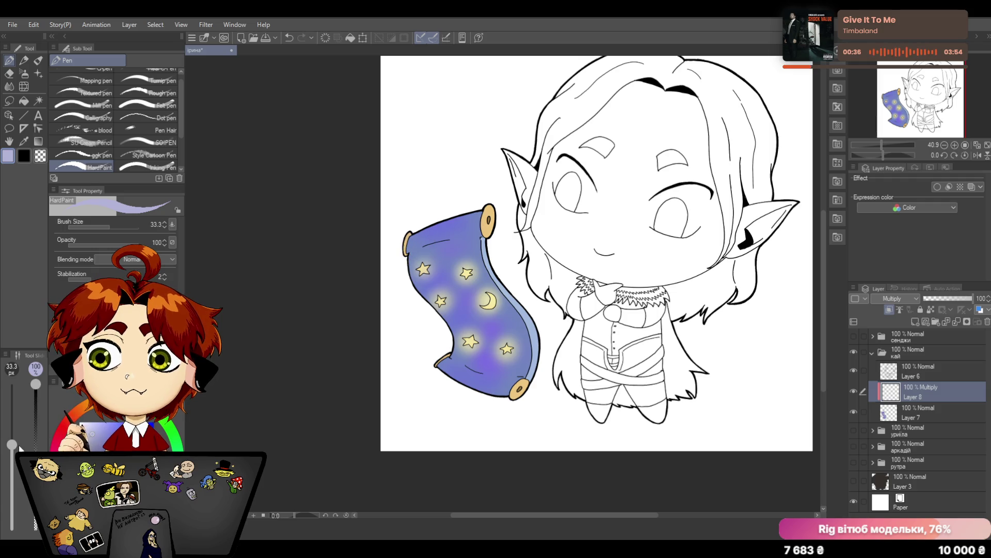
key(bracketleft)
key(bracketleft)
key(bracketleft)
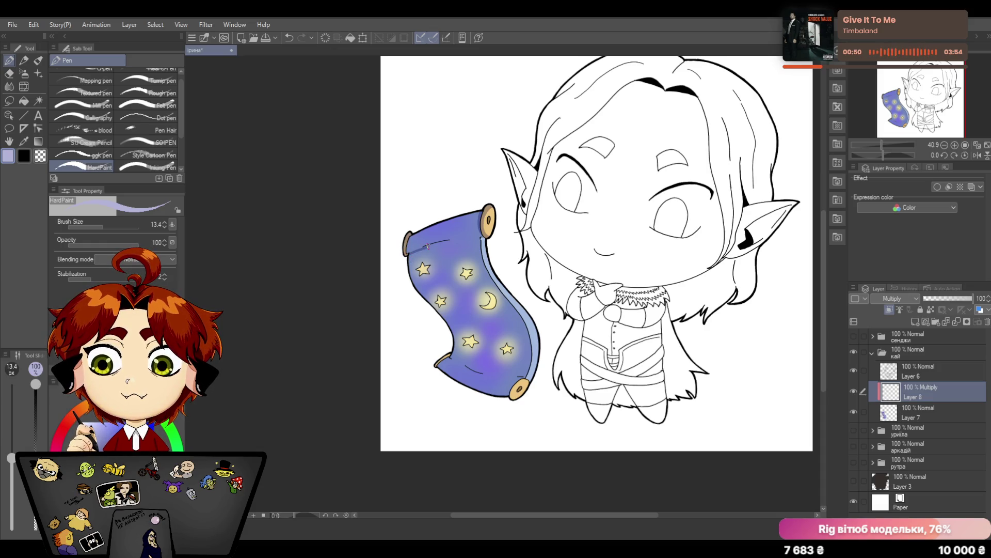
Try a lavender shading stroke along the scroll's top edge, then undo it
drag(424, 247, 441, 243)
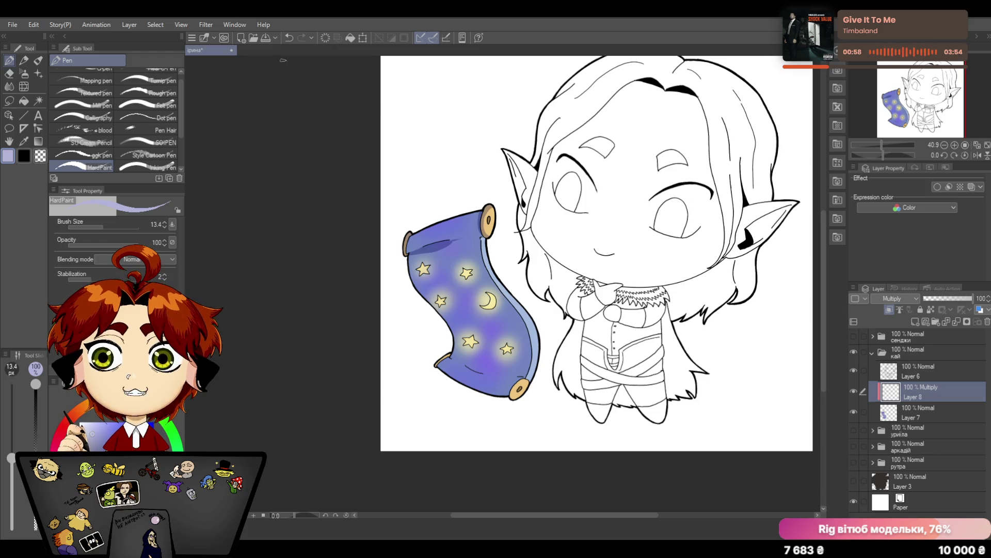
click(288, 39)
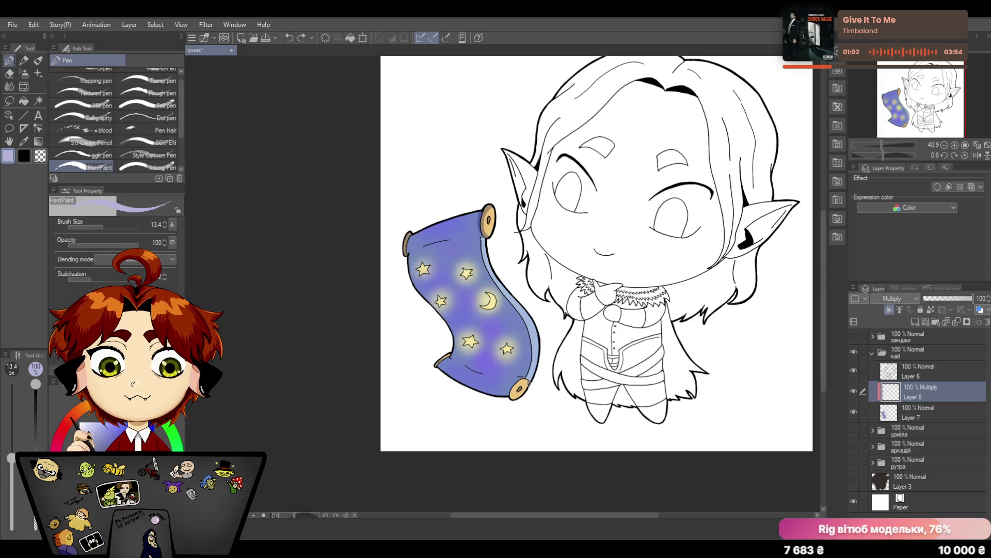
click(10, 73)
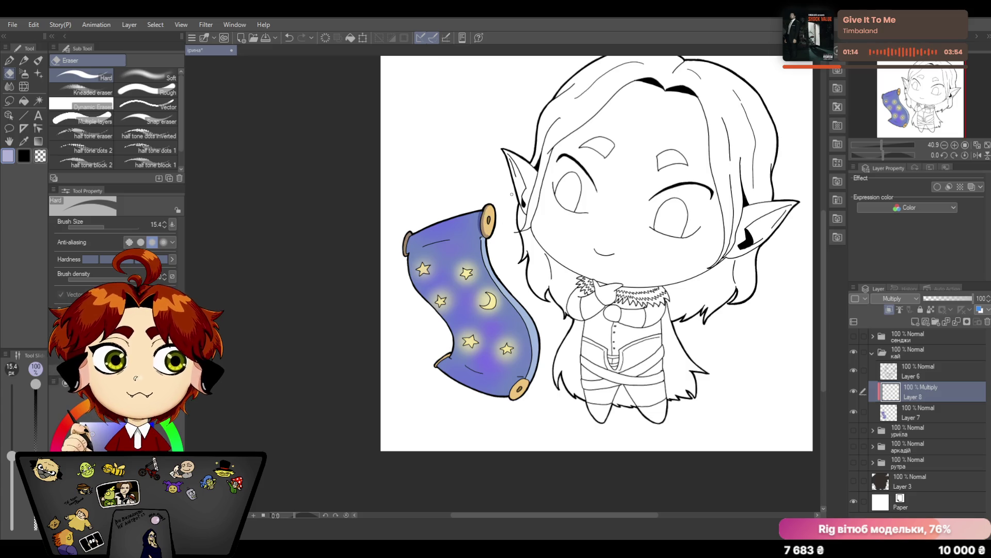
click(11, 60)
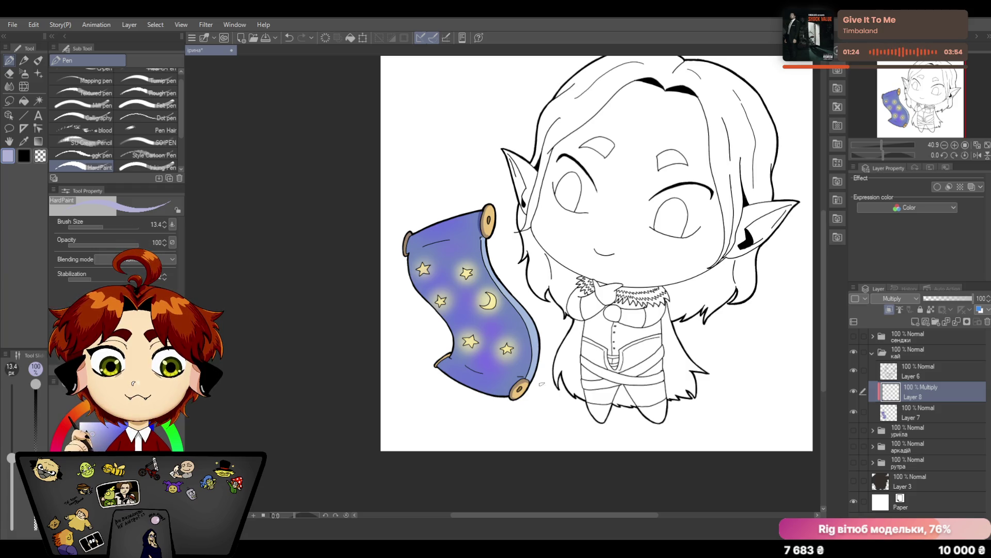
Paint dark blue HardPaint strokes along the scroll's top edge and lower curl, then view the whole drawing
click(14, 78)
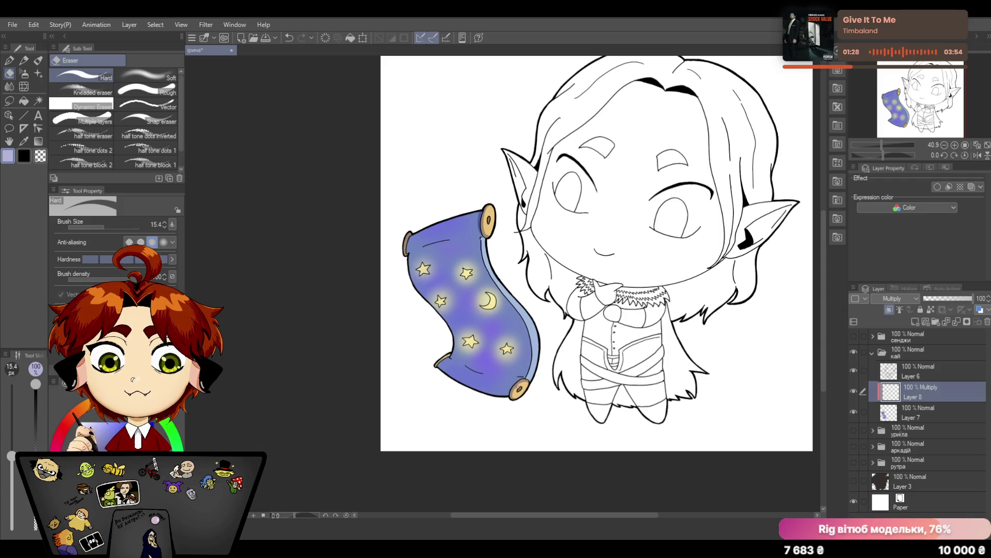
click(14, 63)
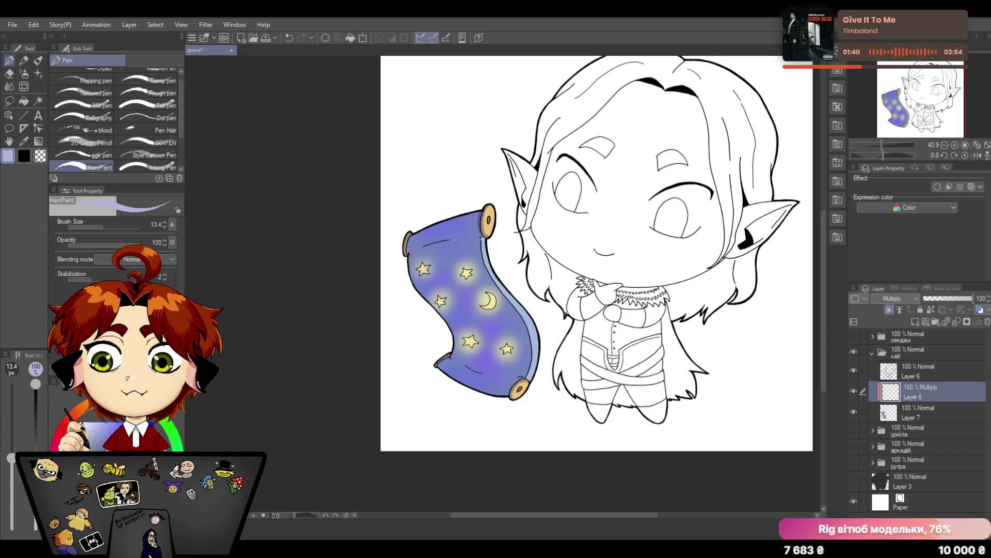
drag(423, 248, 448, 240)
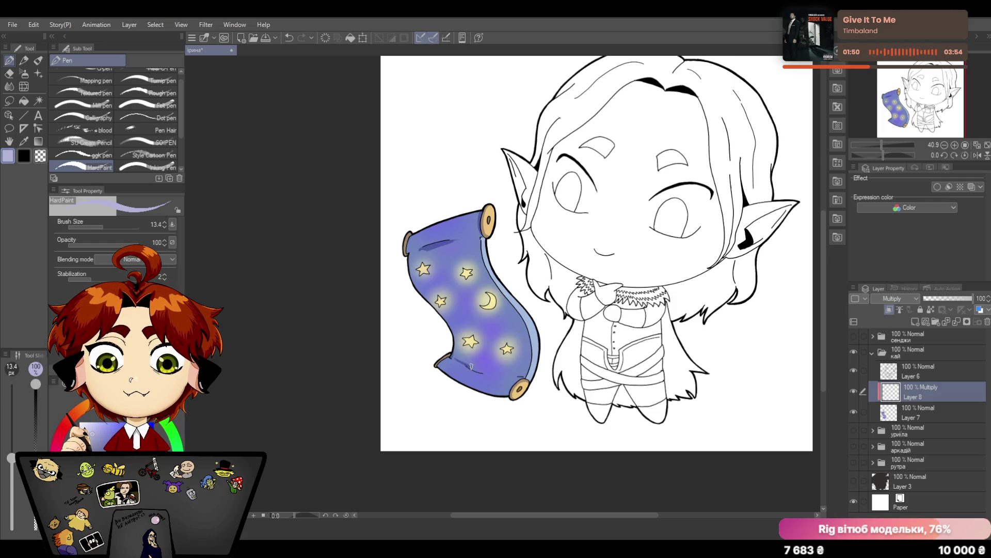
drag(468, 362, 490, 373)
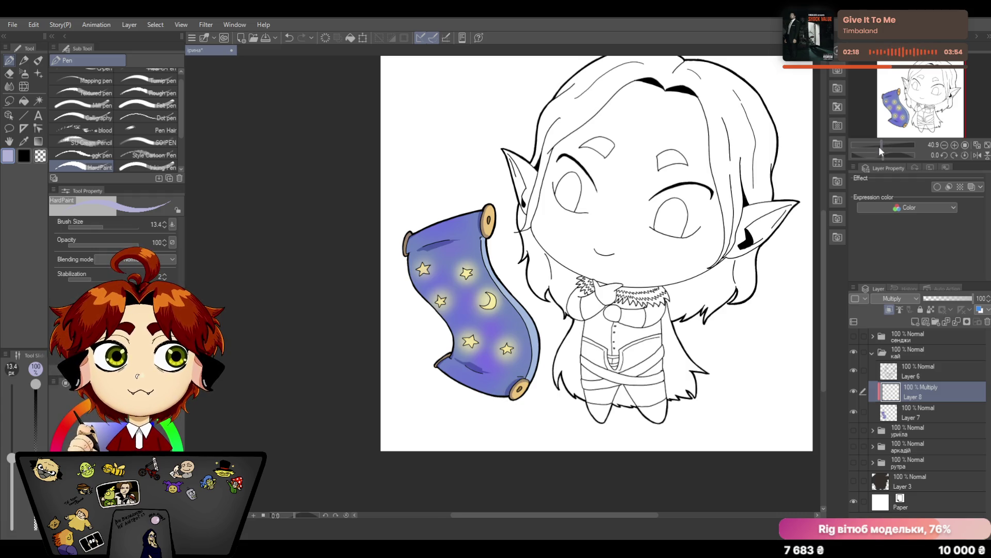
drag(879, 147, 880, 147)
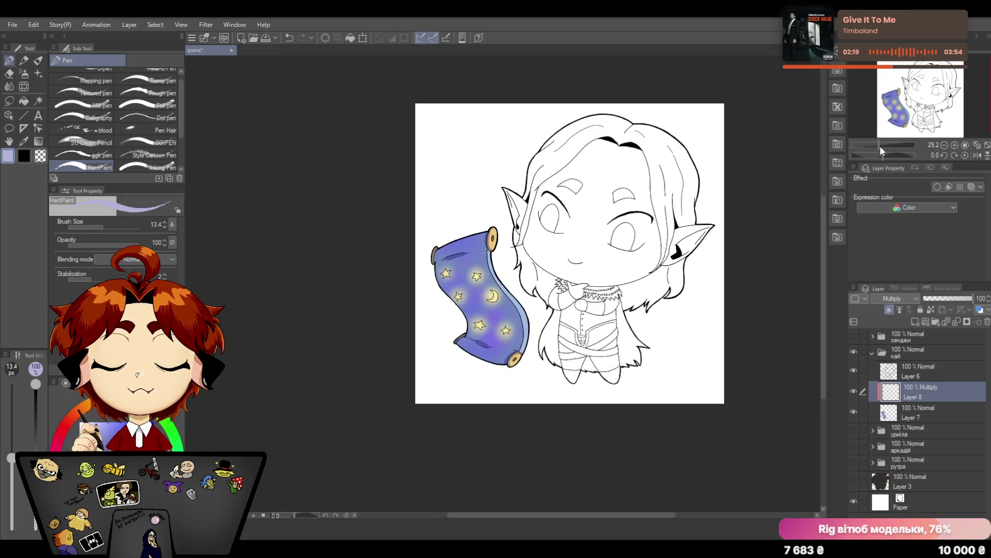
Set Layer 8's blending mode to Normal and zoom the Navigator to about 70%
click(952, 325)
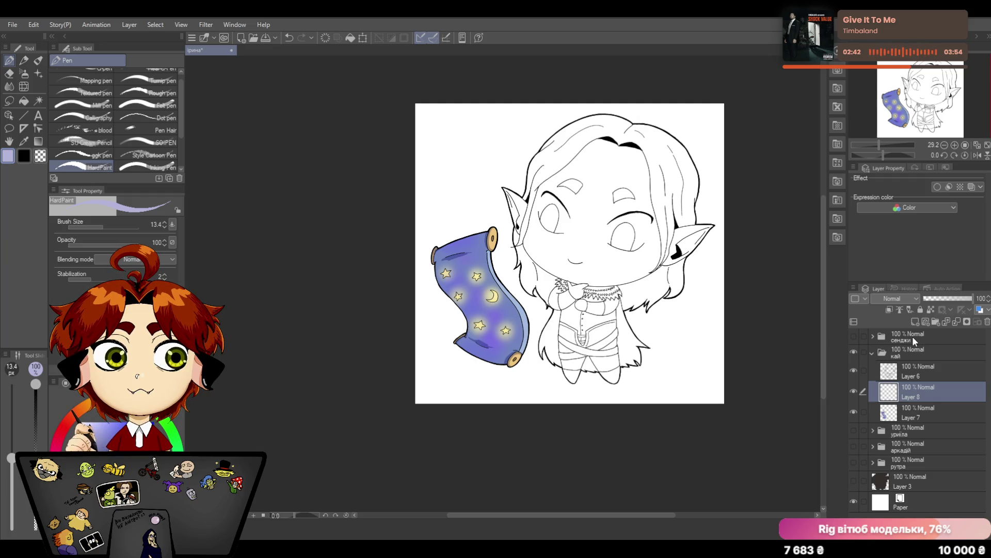
drag(602, 514, 622, 515)
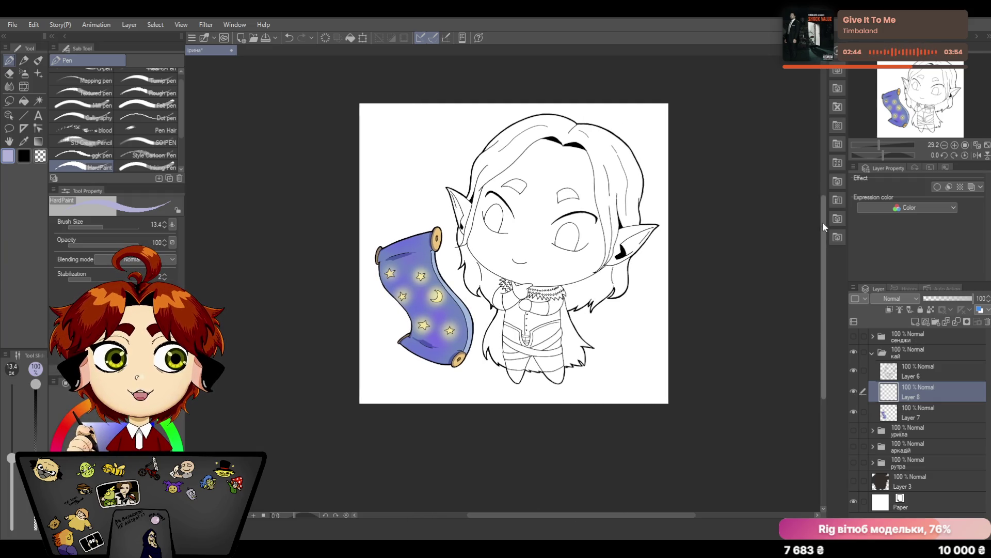
drag(823, 221, 824, 212)
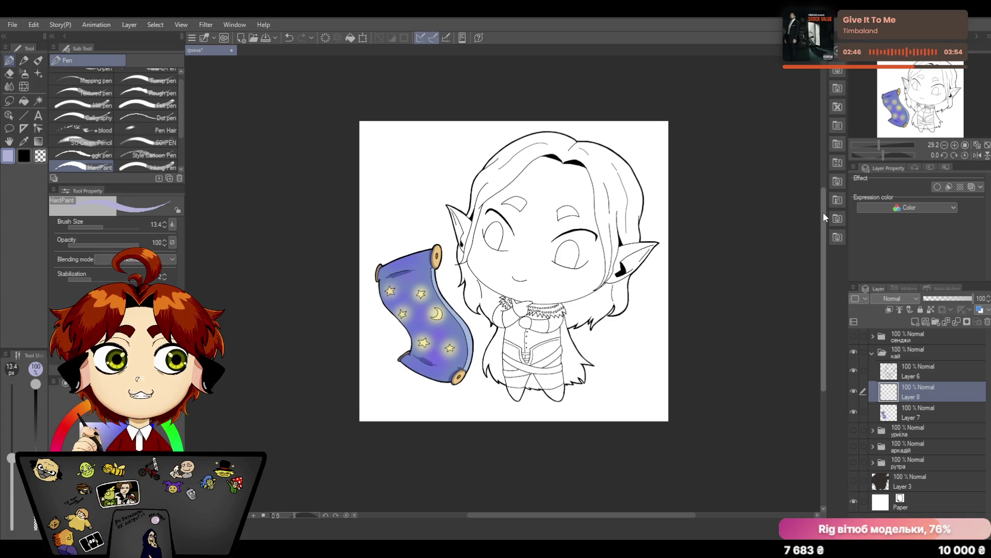
drag(879, 145, 887, 145)
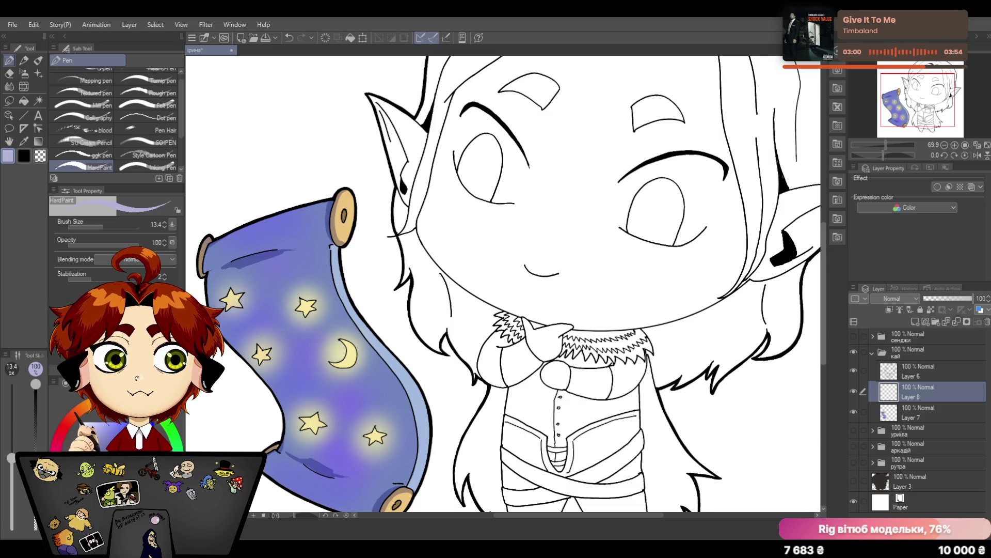
Pick a light green on the colour wheel, then darken it for the cloak colour
click(178, 438)
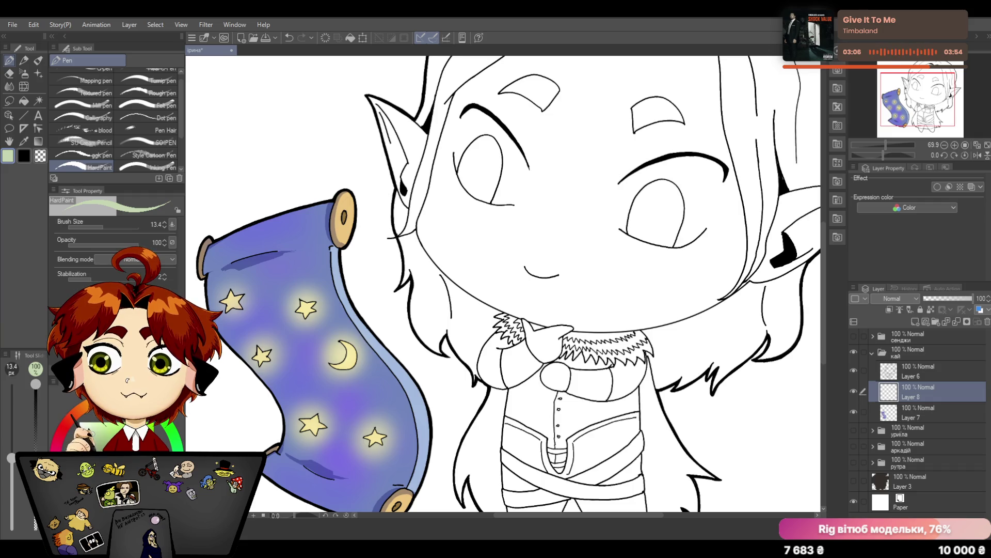
click(116, 422)
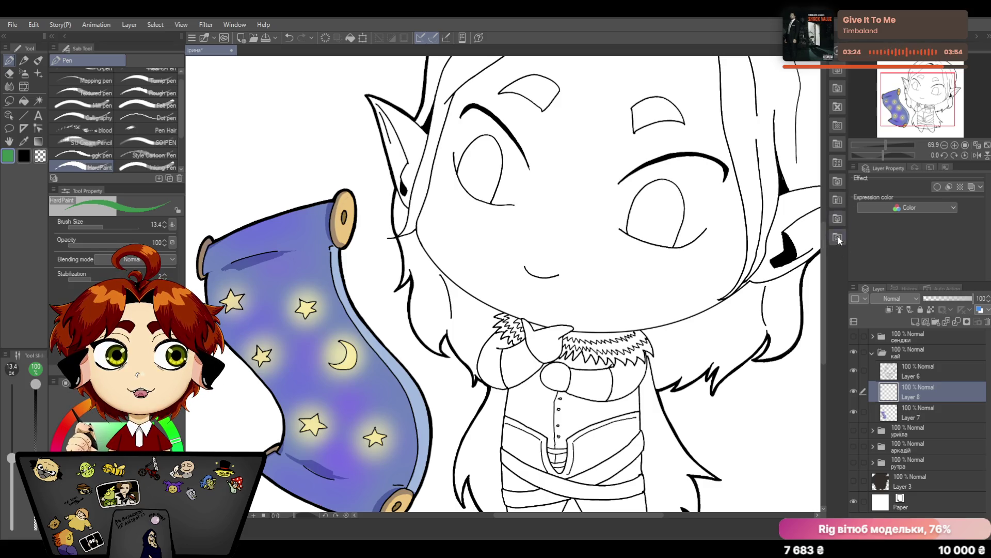
drag(822, 229, 823, 260)
Brush flat green down the left edge of the elf's cloak to its lower part
drag(477, 306, 466, 354)
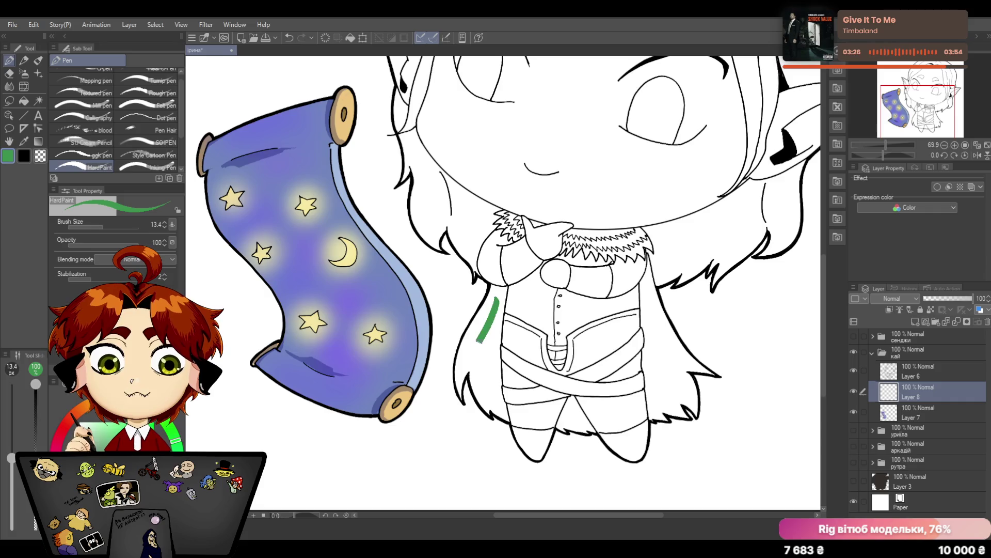
mouse_move(496, 294)
mouse_down()
mouse_move(475, 331)
mouse_move(499, 291)
mouse_move(504, 309)
mouse_up()
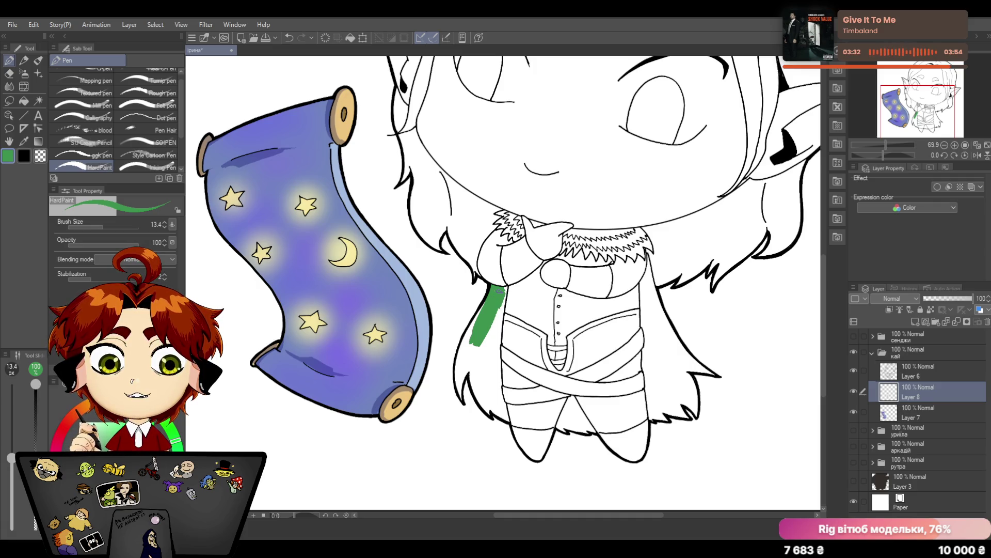
drag(472, 330, 462, 364)
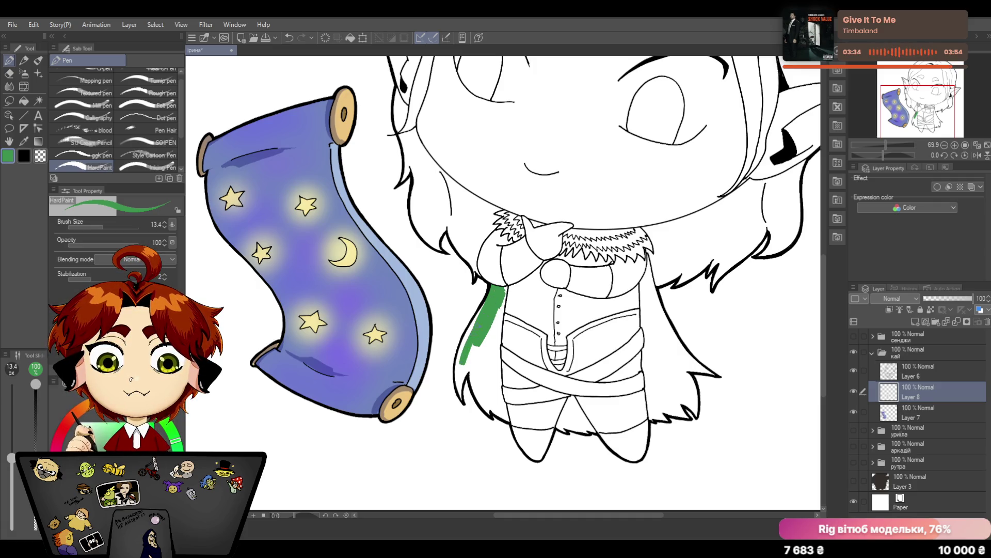
drag(483, 307, 463, 358)
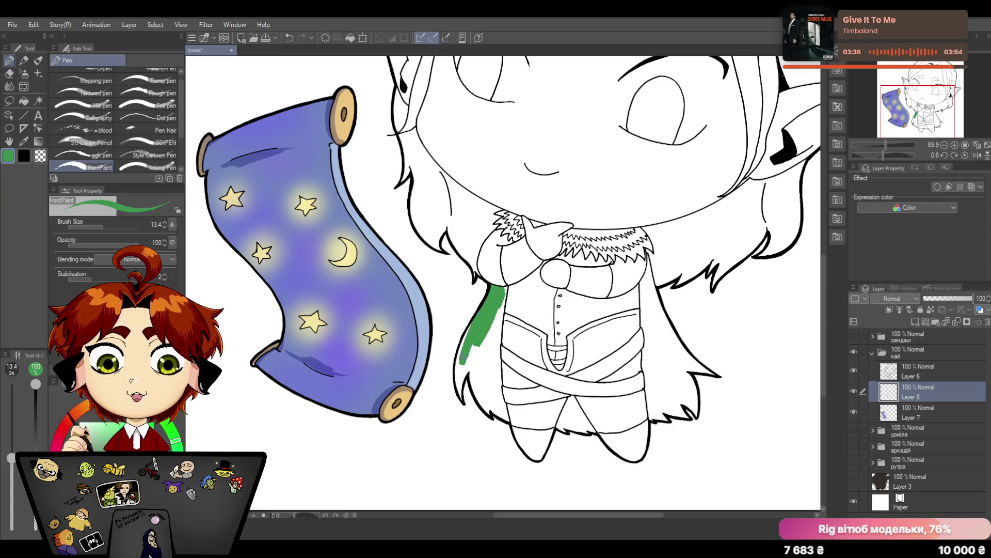
mouse_move(470, 324)
mouse_down()
mouse_move(456, 371)
mouse_move(463, 401)
mouse_up()
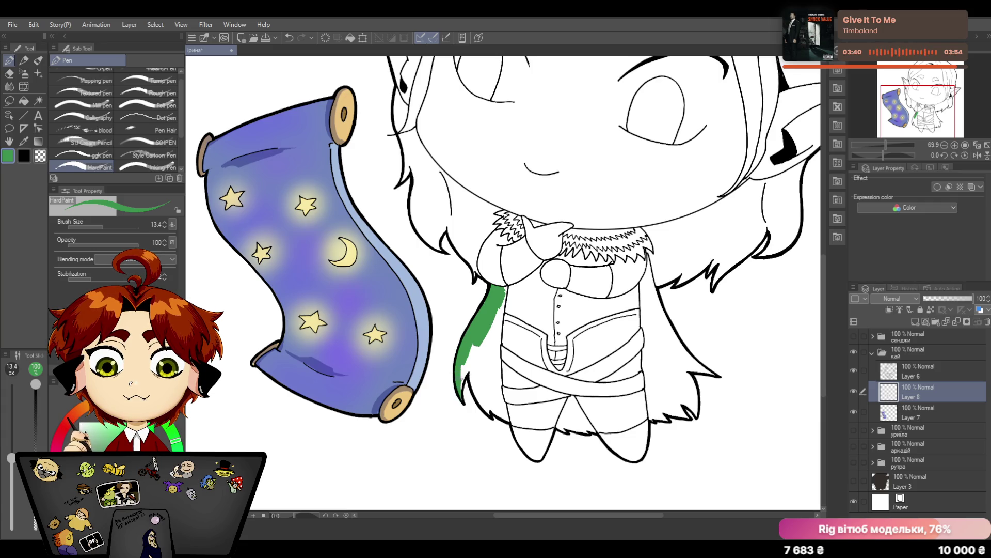
mouse_move(476, 344)
mouse_down()
mouse_move(462, 386)
mouse_move(471, 368)
mouse_up()
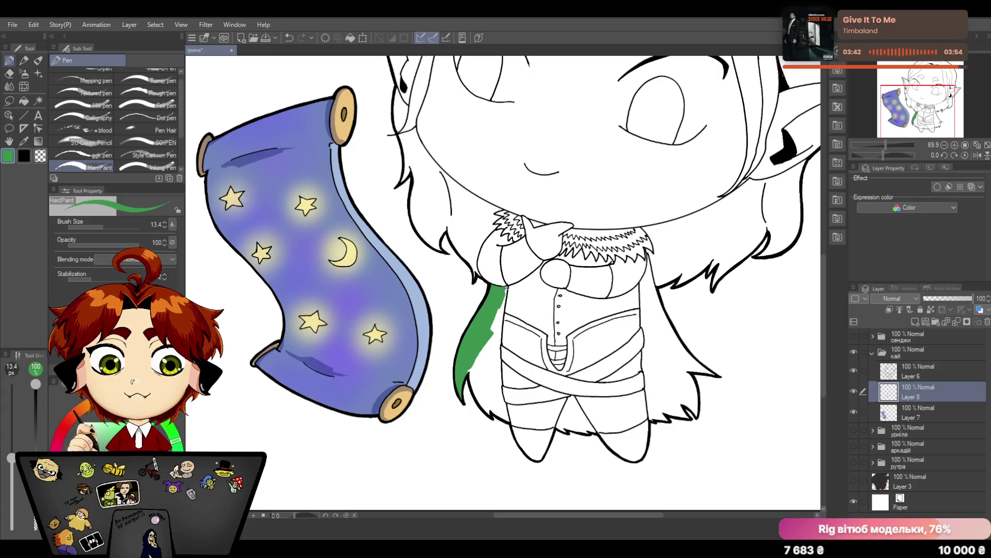
drag(504, 286, 490, 380)
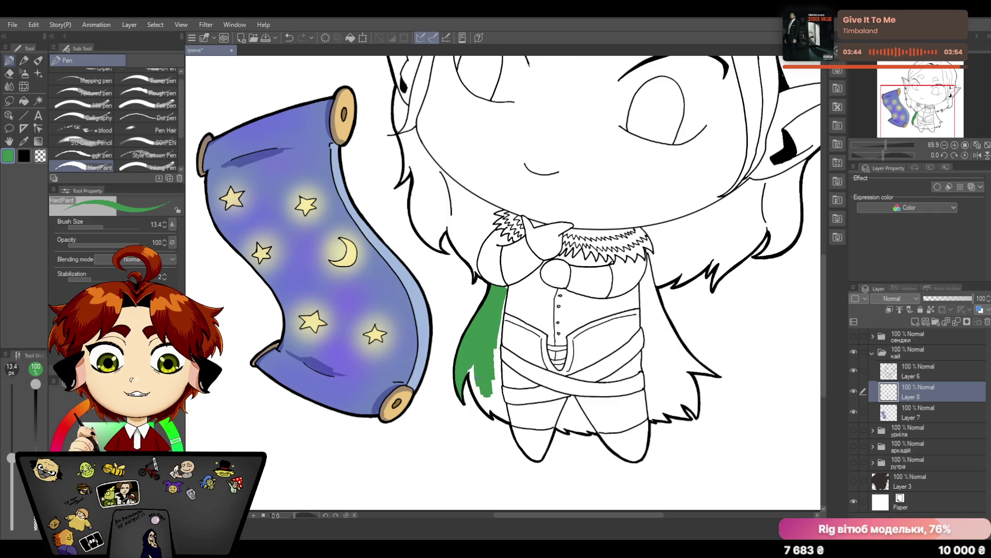